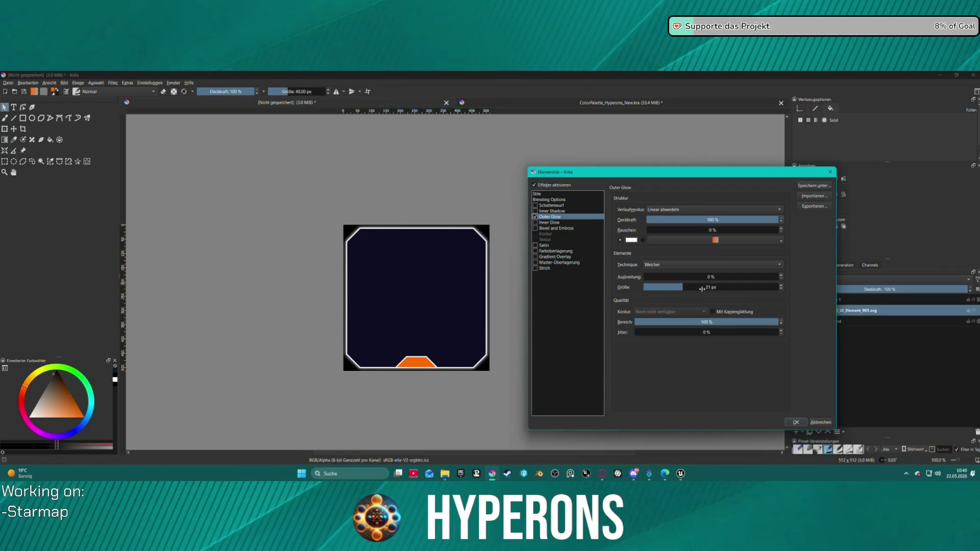
- Set the outer glow size to 10 px with Mit Kantenglättung on, then view Bevel and Emboss
{"action": "left_click_drag", "start_coordinate": [699, 289], "coordinate": [670, 288]}
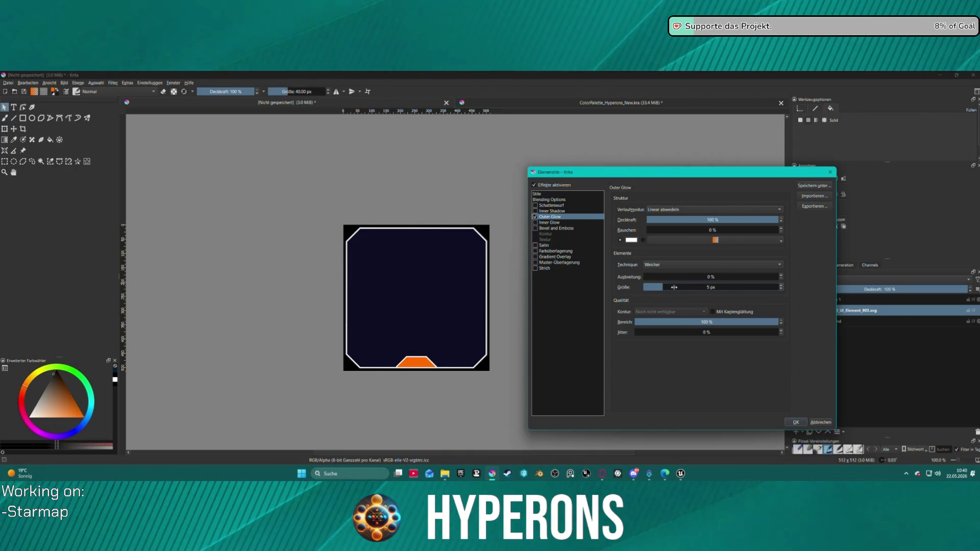
{"action": "left_click", "coordinate": [678, 286]}
{"action": "type", "text": "10"}
{"action": "key", "text": "Return"}
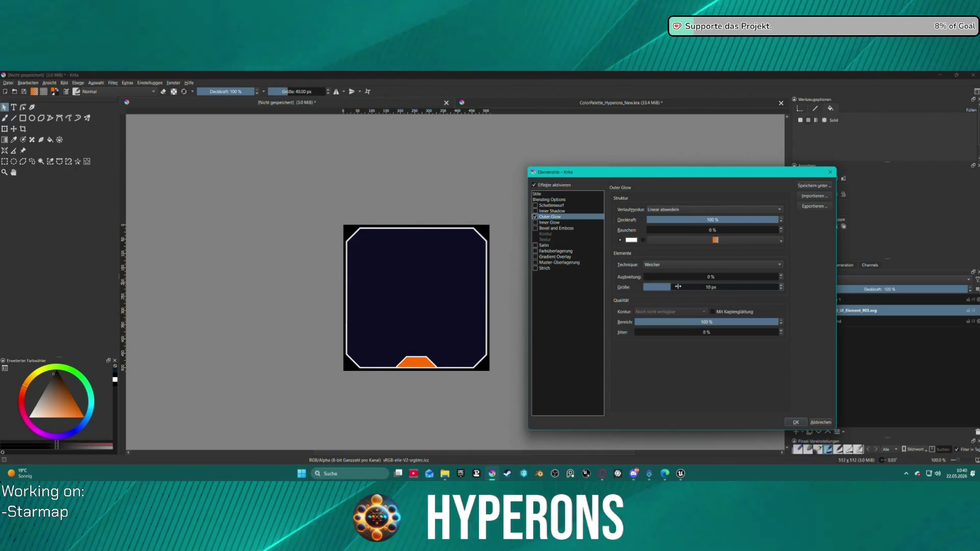
{"action": "left_click", "coordinate": [722, 313]}
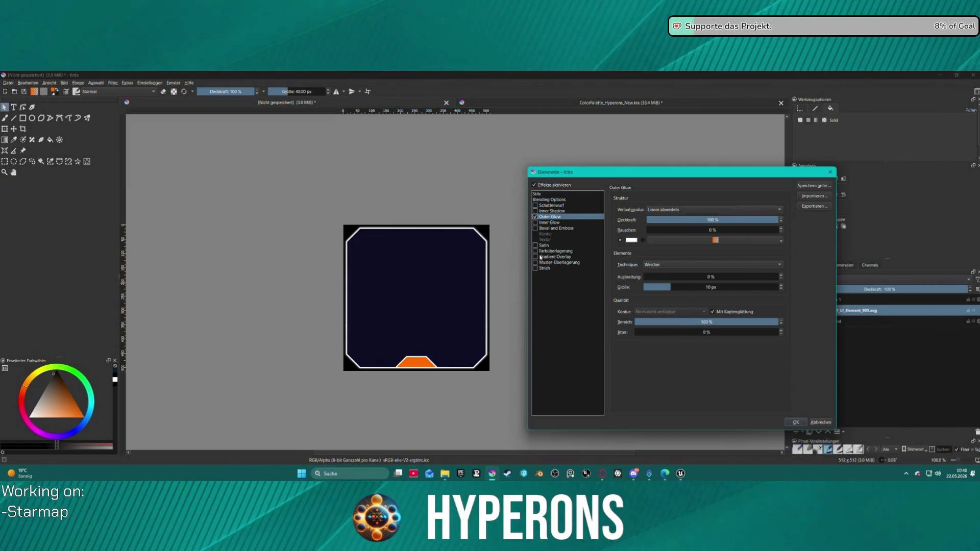
{"action": "left_click", "coordinate": [535, 228]}
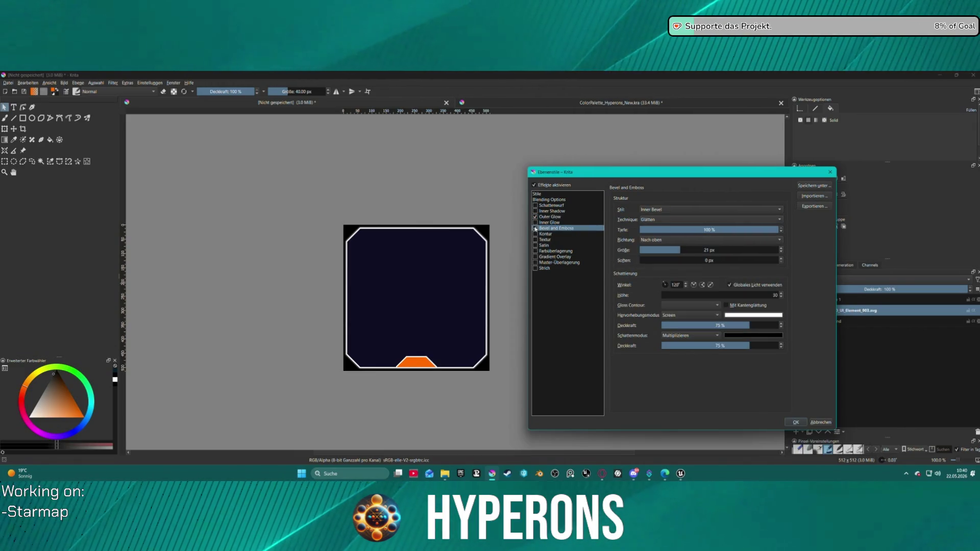
- Toggle Bevel and Emboss on and off again, then confirm the layer style with OK
{"action": "left_click", "coordinate": [536, 228]}
{"action": "left_click", "coordinate": [535, 228]}
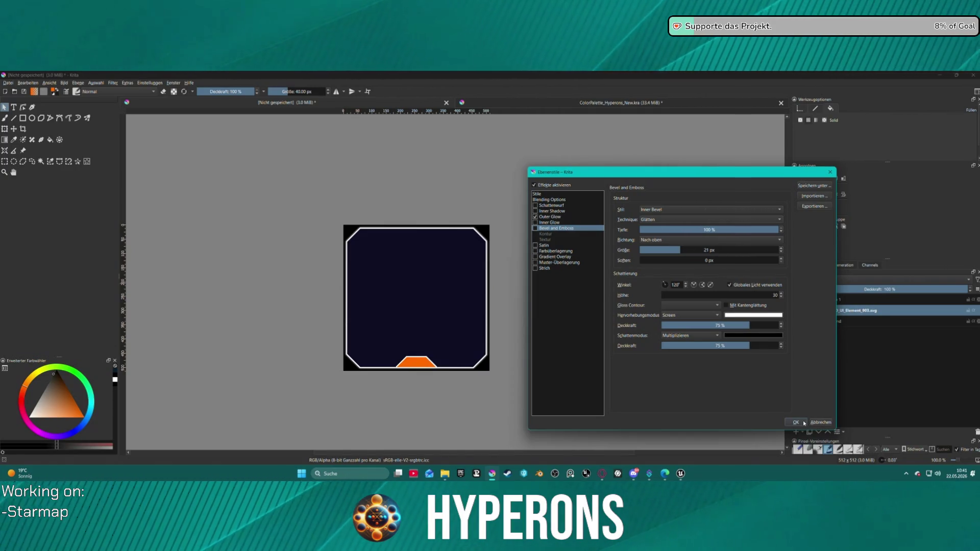
{"action": "left_click", "coordinate": [795, 423]}
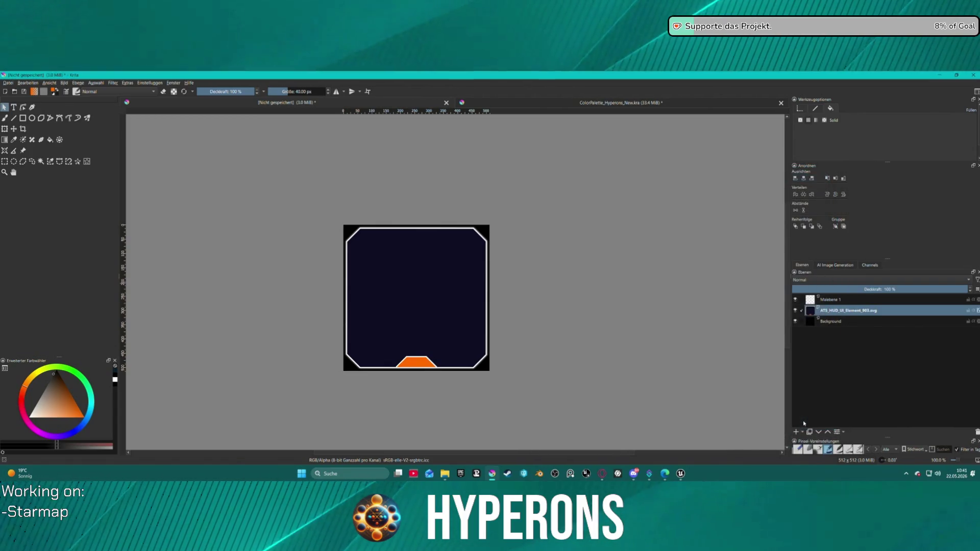
{"action": "scroll", "coordinate": [571, 280], "scroll_direction": "down", "scroll_amount": 4}
{"action": "mouse_move", "coordinate": [574, 284]}
{"action": "left_mouse_down"}
{"action": "mouse_move", "coordinate": [477, 262]}
{"action": "mouse_move", "coordinate": [510, 278]}
{"action": "left_mouse_up"}
{"action": "scroll", "coordinate": [476, 263], "scroll_direction": "up", "scroll_amount": 3}
{"action": "scroll", "coordinate": [446, 258], "scroll_direction": "down", "scroll_amount": 1}
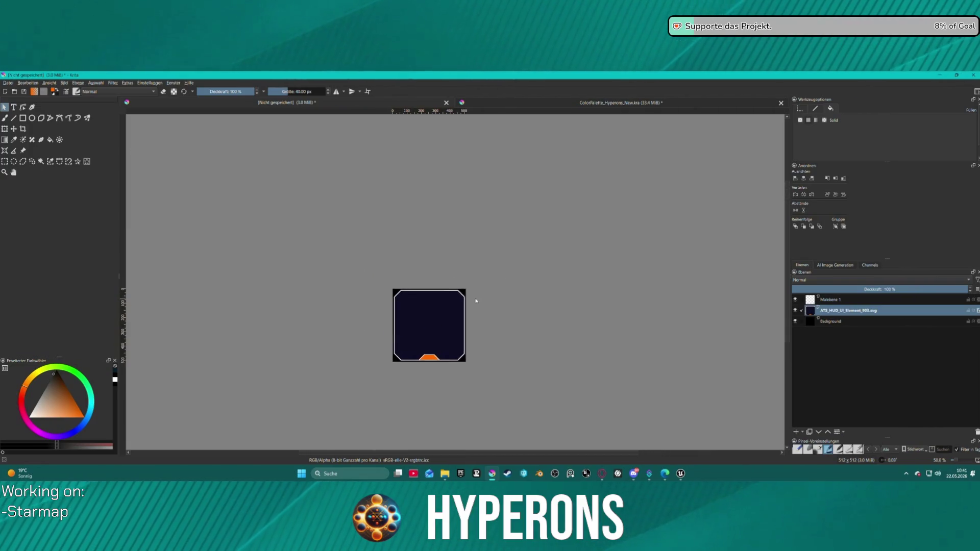
{"action": "scroll", "coordinate": [474, 300], "scroll_direction": "up", "scroll_amount": 2}
{"action": "scroll", "coordinate": [475, 298], "scroll_direction": "down", "scroll_amount": 1}
{"action": "scroll", "coordinate": [474, 293], "scroll_direction": "down", "scroll_amount": 1}
{"action": "scroll", "coordinate": [473, 291], "scroll_direction": "up", "scroll_amount": 2}
{"action": "scroll", "coordinate": [473, 291], "scroll_direction": "down", "scroll_amount": 1}
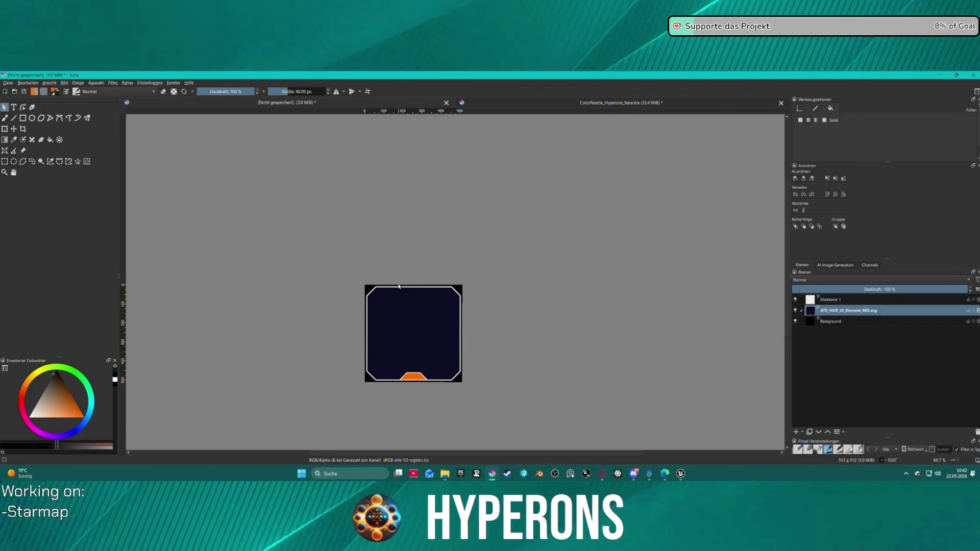
{"action": "scroll", "coordinate": [491, 317], "scroll_direction": "up", "scroll_amount": 3}
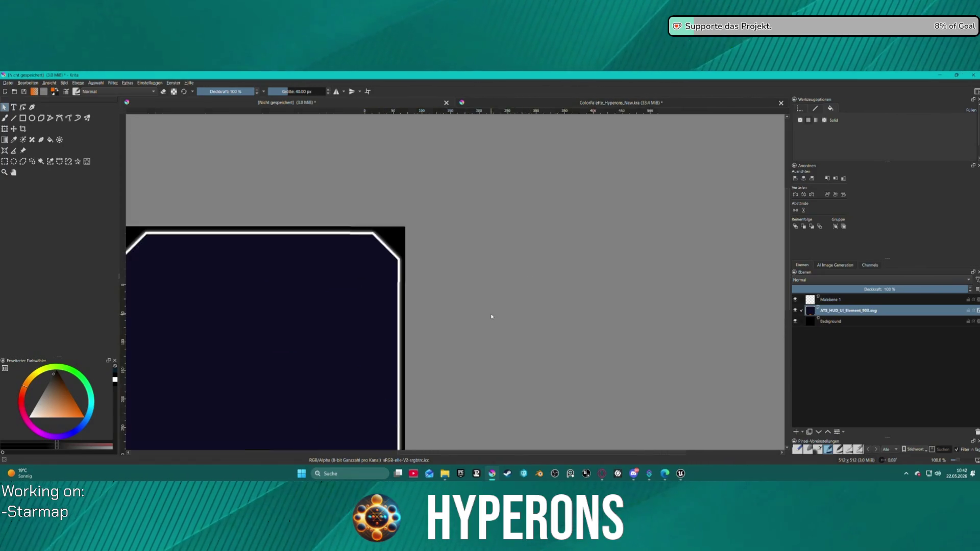
{"action": "scroll", "coordinate": [491, 318], "scroll_direction": "down", "scroll_amount": 2}
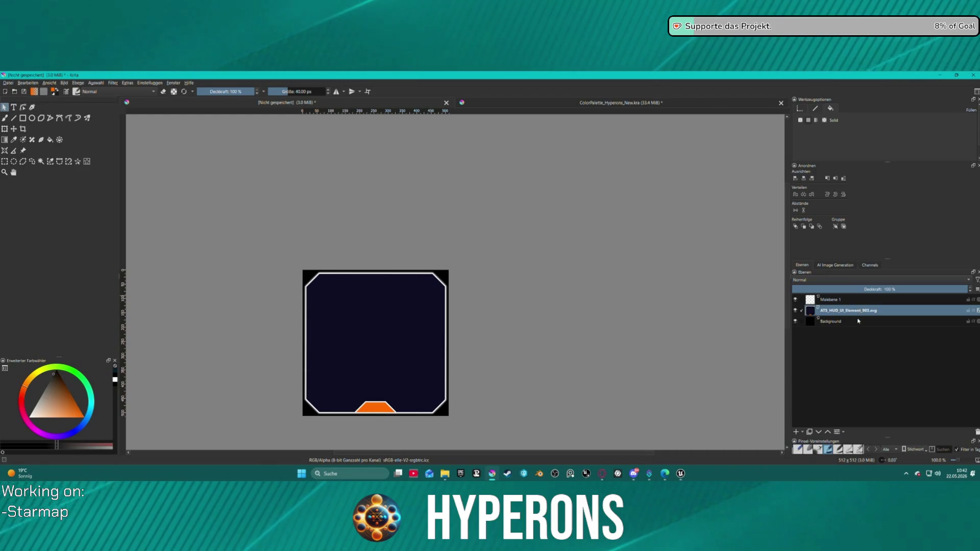
{"action": "key", "text": "ctrl+j"}
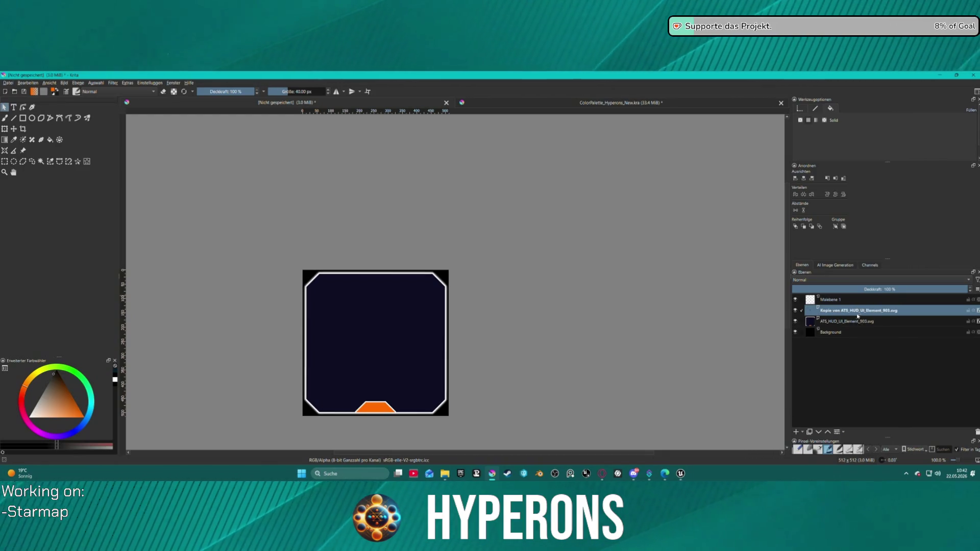
- Rename the original frame layer to 'Background Frame'
{"action": "left_click", "coordinate": [849, 322]}
{"action": "double_click", "coordinate": [848, 322]}
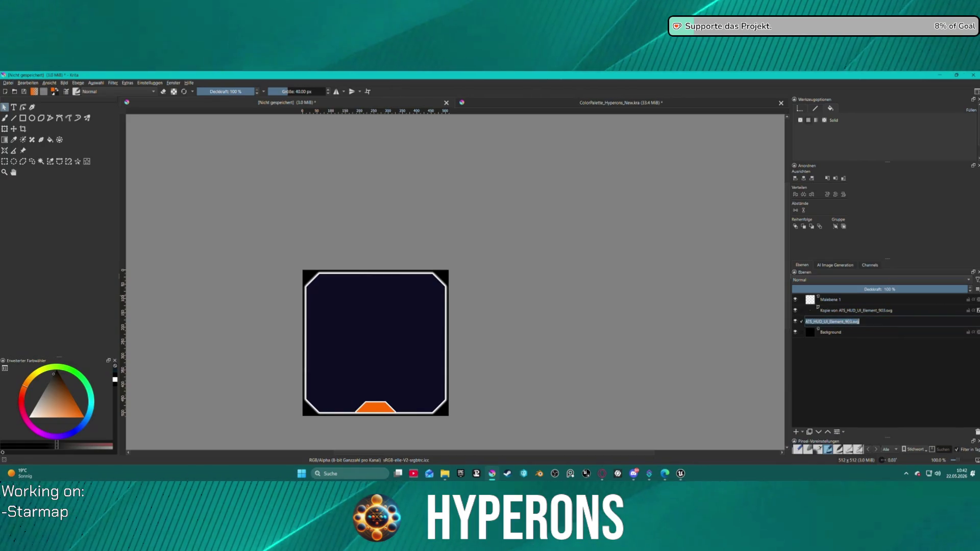
{"action": "mouse_move", "coordinate": [848, 324]}
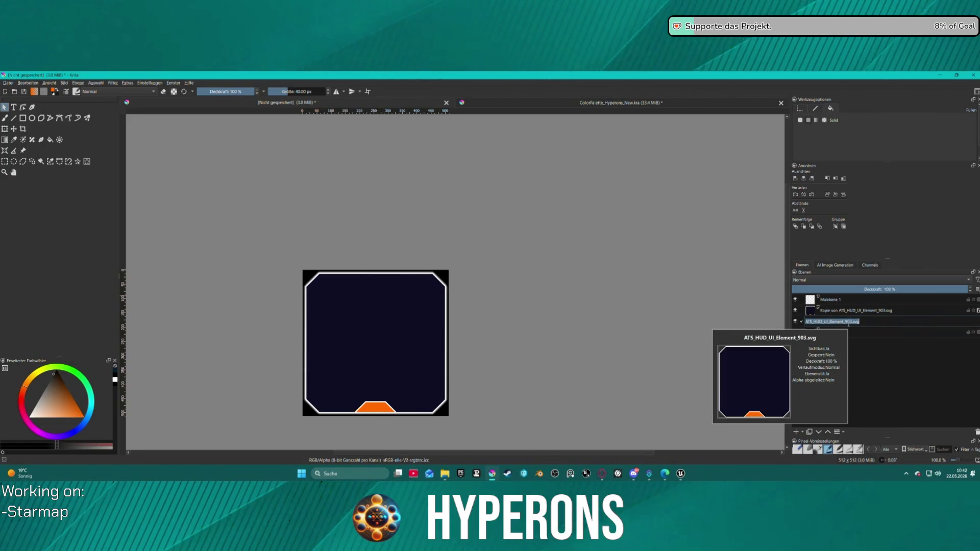
{"action": "type", "text": "B"}
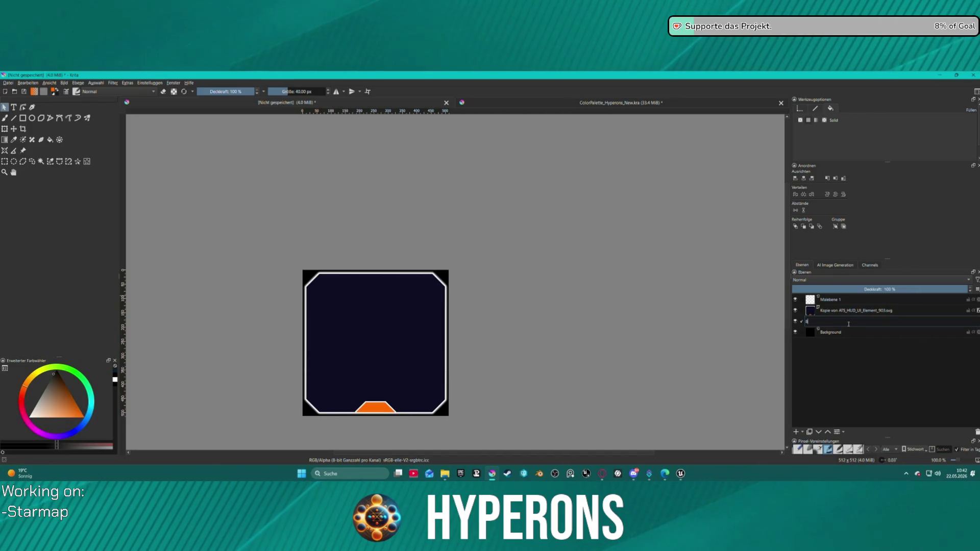
{"action": "type", "text": "ac"}
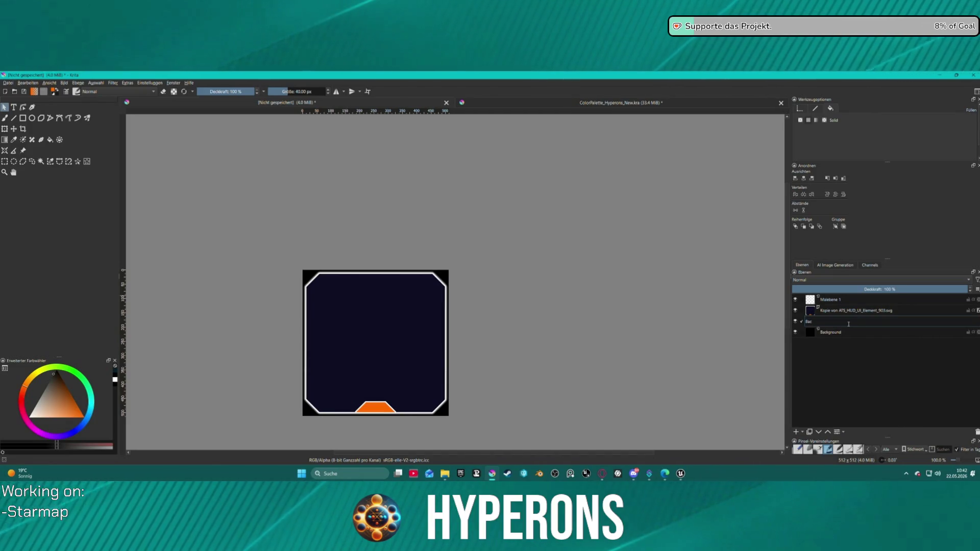
{"action": "type", "text": "kg"}
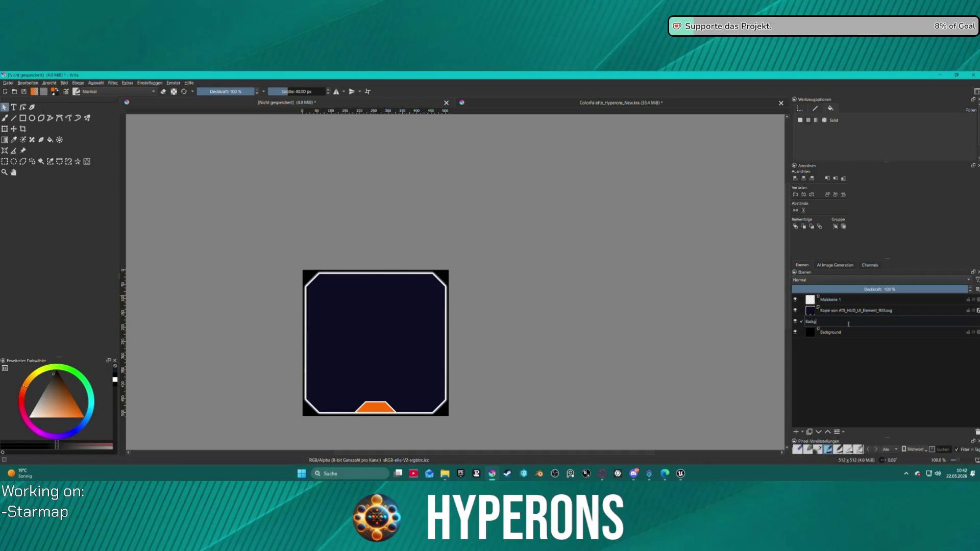
{"action": "type", "text": "round Frame"}
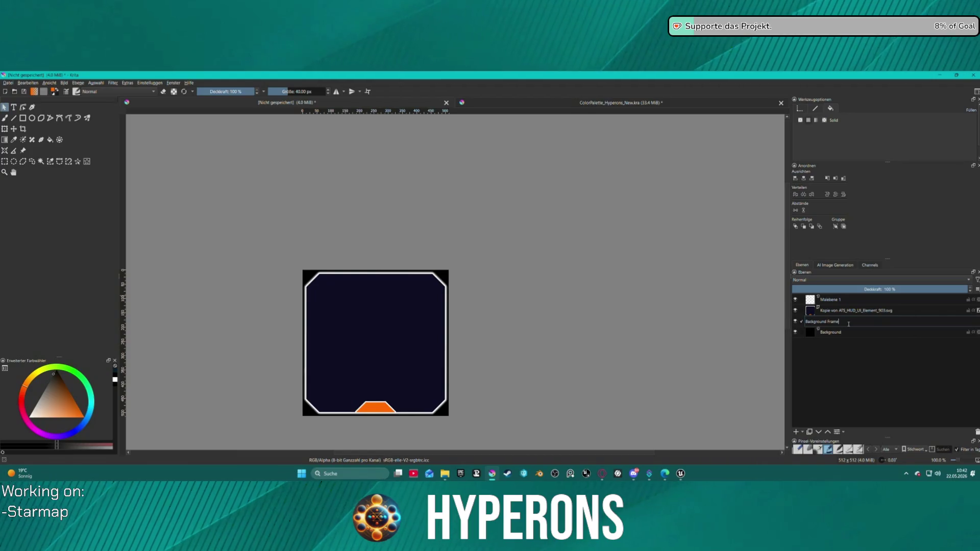
{"action": "key", "text": "Return"}
- Rename the copied layer to 'Frame' and hide the Background Frame layer
{"action": "left_click", "coordinate": [857, 311]}
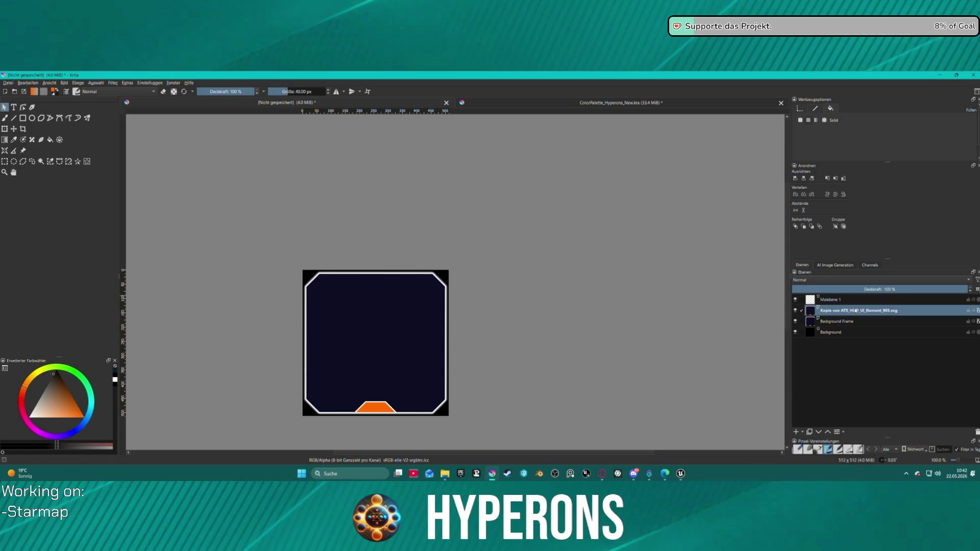
{"action": "double_click", "coordinate": [856, 311]}
{"action": "type", "text": "Frame"}
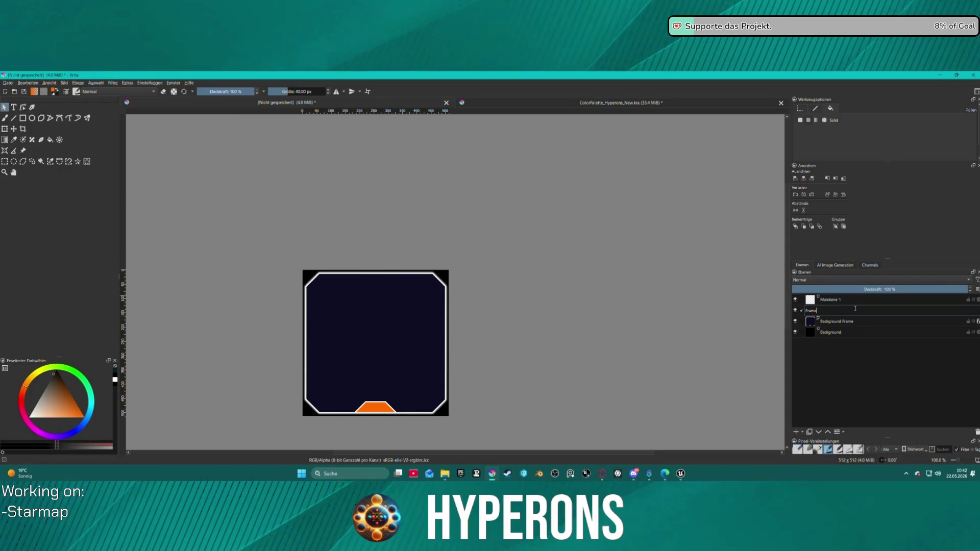
{"action": "key", "text": "Return"}
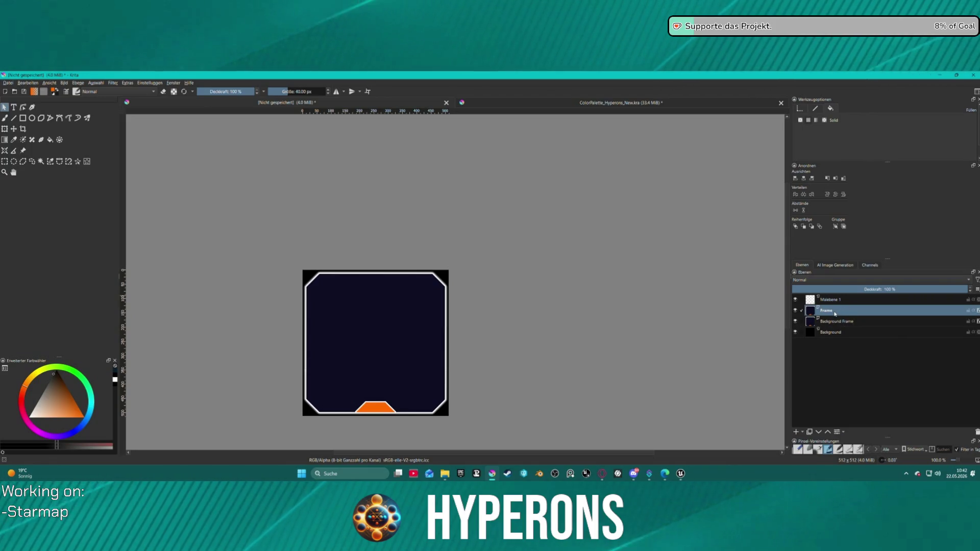
{"action": "left_click", "coordinate": [794, 321]}
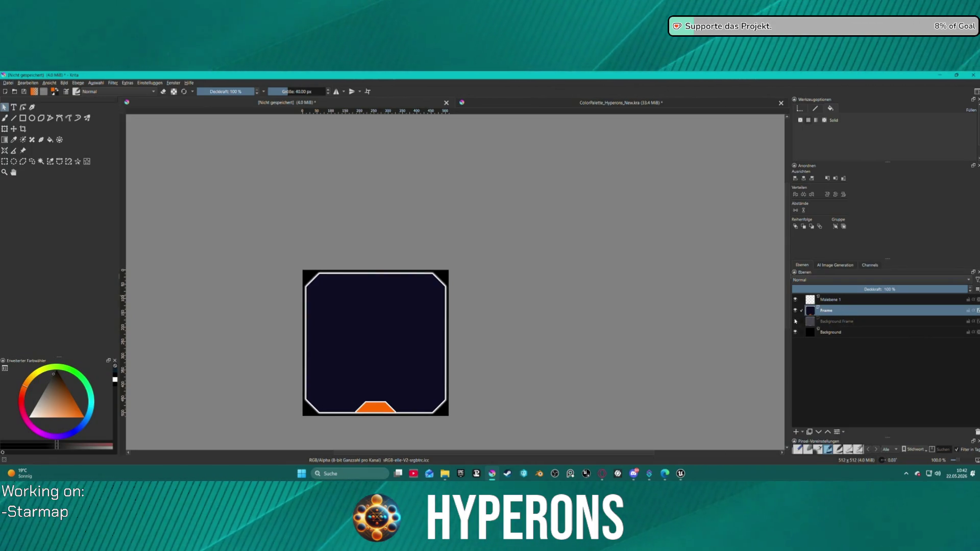
- Glance at Frame's layer style, then remove the fill from the frame outline shape
{"action": "right_click", "coordinate": [887, 311]}
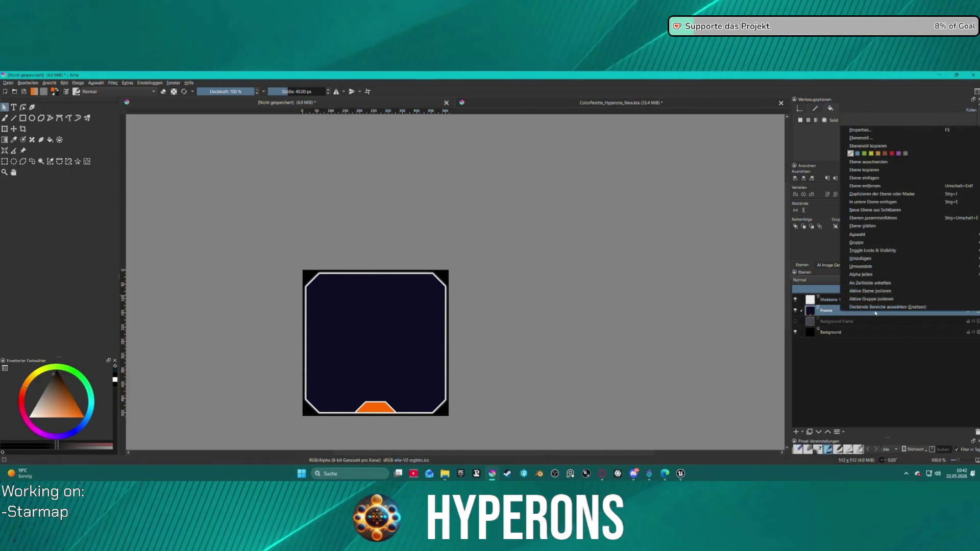
{"action": "left_click", "coordinate": [860, 137]}
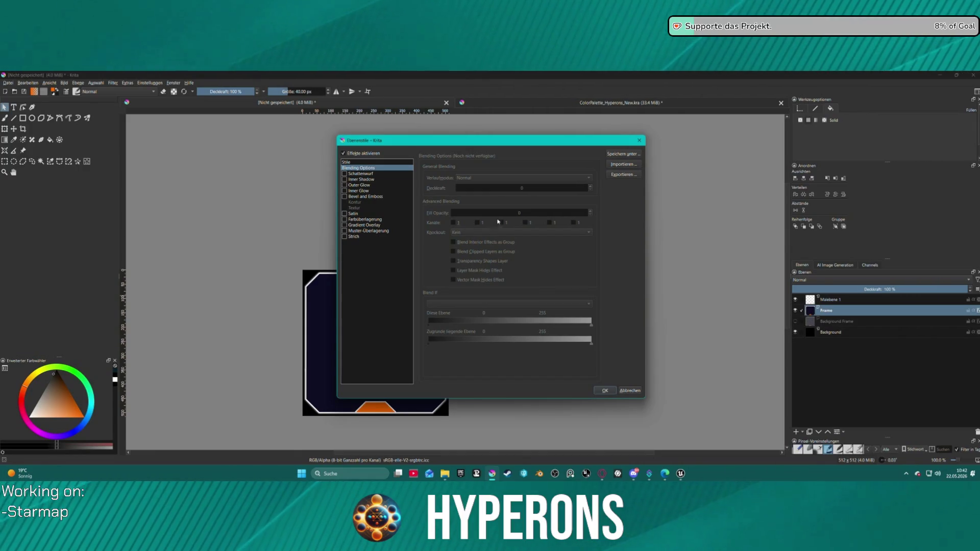
{"action": "left_click", "coordinate": [604, 390]}
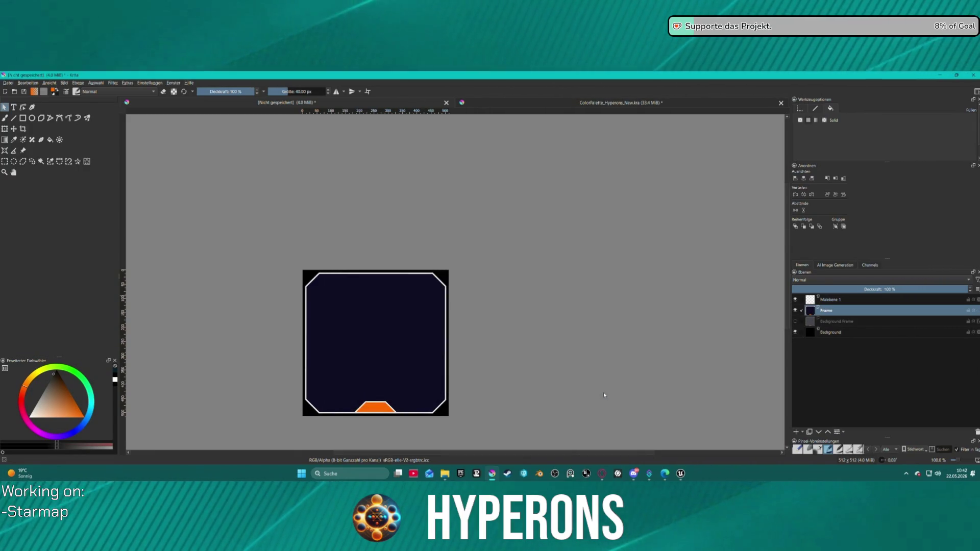
{"action": "scroll", "coordinate": [349, 295], "scroll_direction": "up", "scroll_amount": 2}
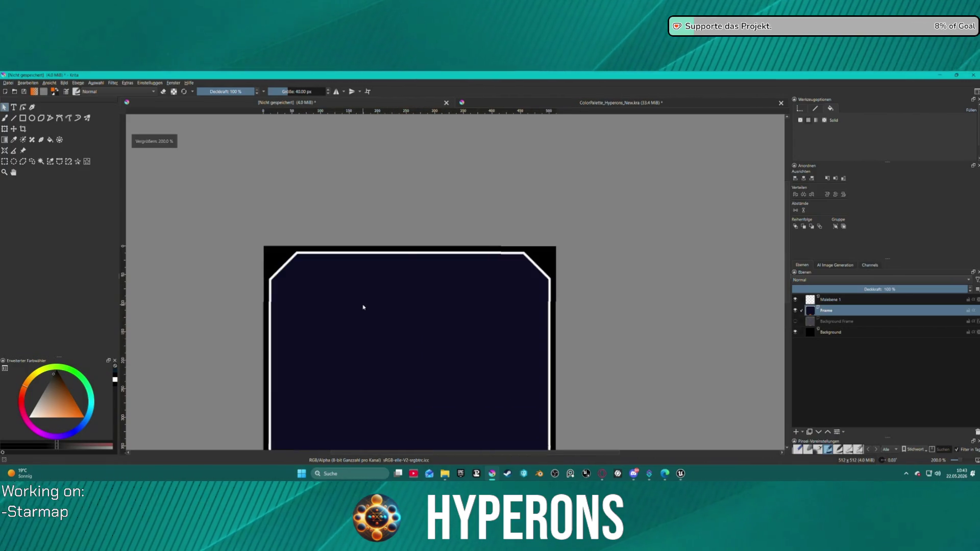
{"action": "left_click", "coordinate": [393, 301]}
{"action": "left_click", "coordinate": [800, 120]}
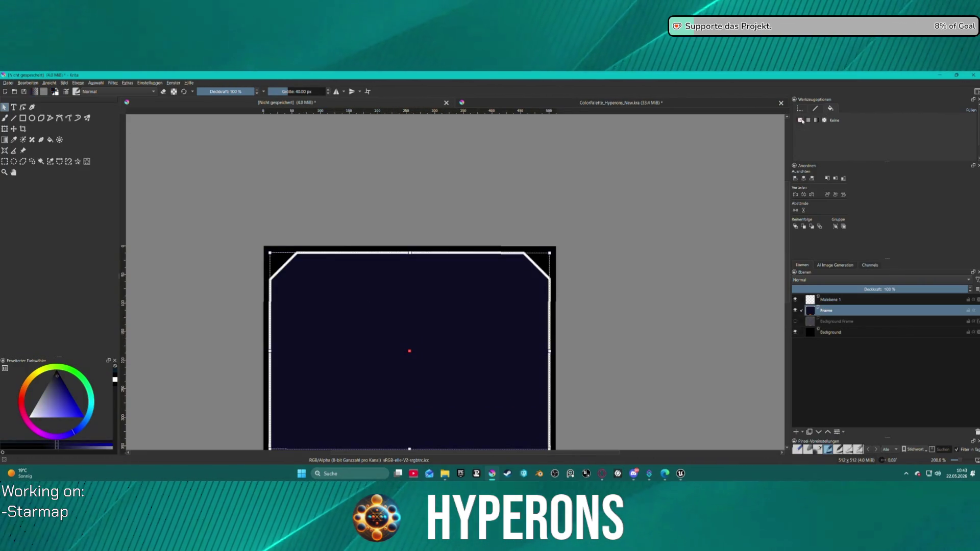
{"action": "scroll", "coordinate": [599, 321], "scroll_direction": "down", "scroll_amount": 4}
{"action": "scroll", "coordinate": [599, 321], "scroll_direction": "up", "scroll_amount": 1}
- Set the fill to None on the lower dark rectangle and the bottom tab shape
{"action": "left_click", "coordinate": [538, 364]}
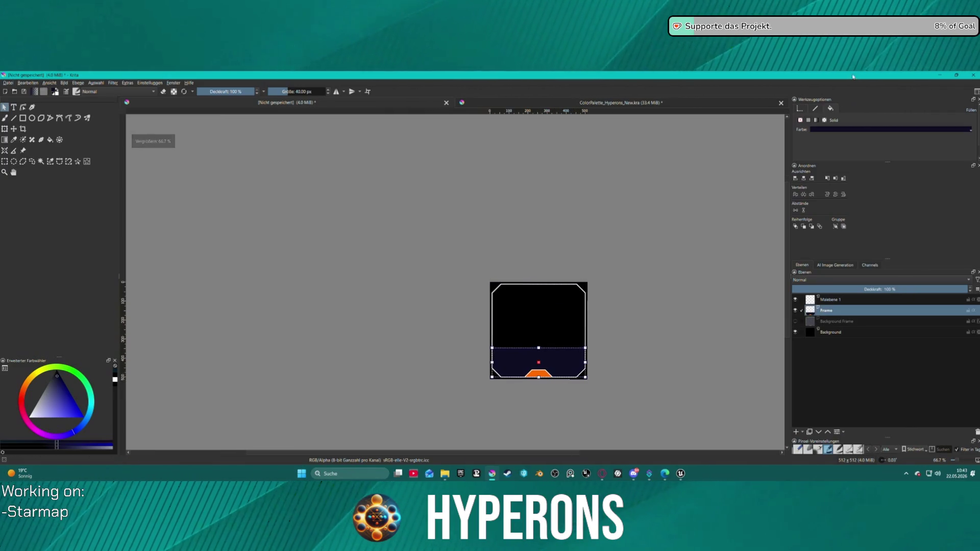
{"action": "left_click", "coordinate": [800, 120]}
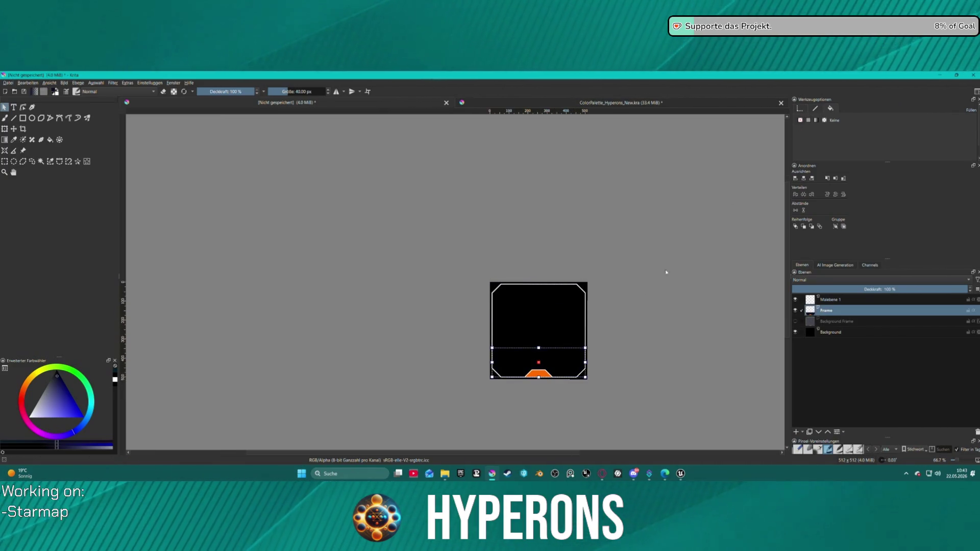
{"action": "left_click", "coordinate": [538, 373]}
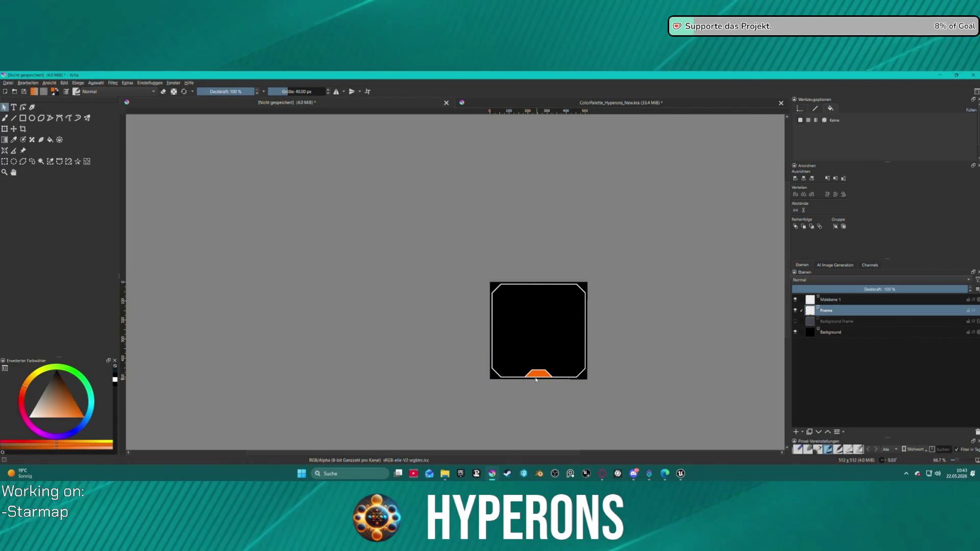
{"action": "left_click", "coordinate": [809, 120]}
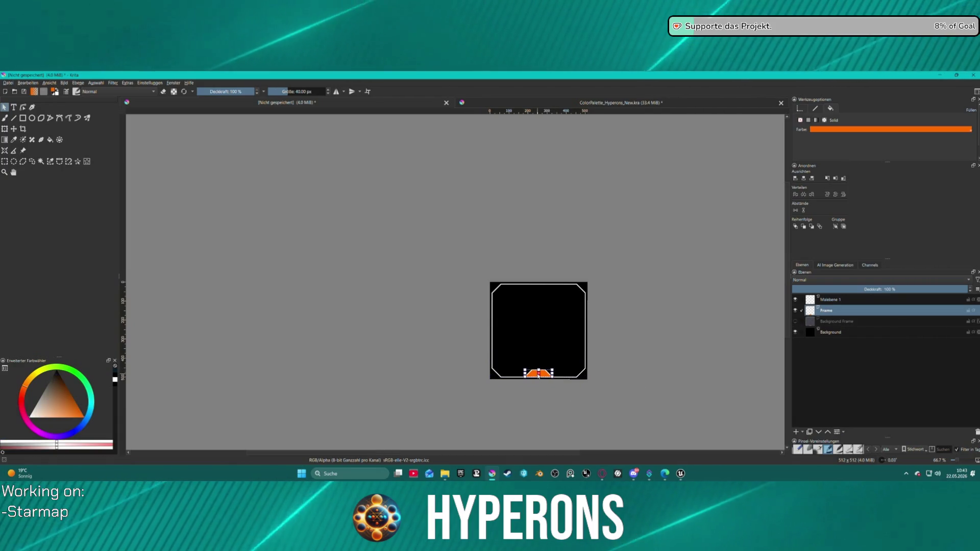
{"action": "left_click", "coordinate": [800, 121]}
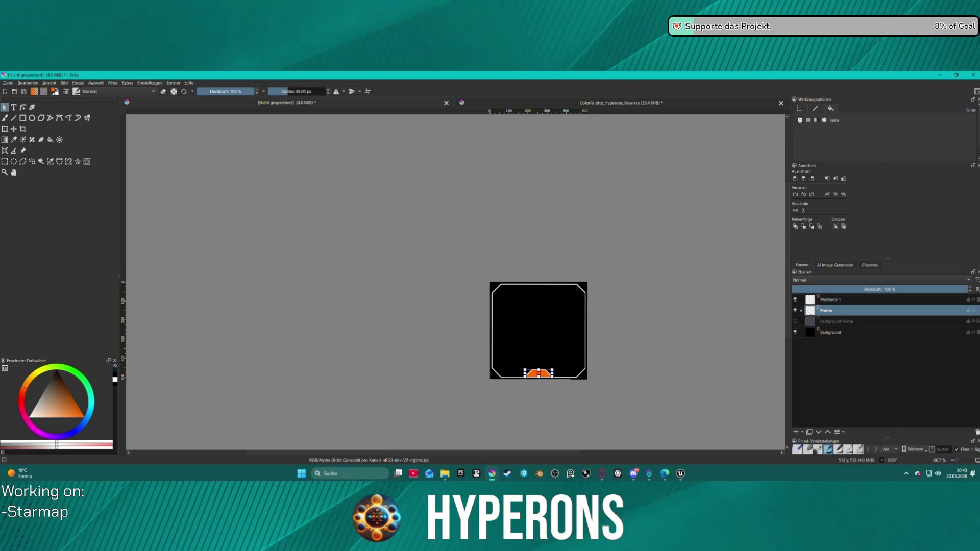
{"action": "left_click", "coordinate": [702, 254]}
- Dismiss Frame's layer style without changes and reset its blend mode to Normal
{"action": "scroll", "coordinate": [814, 280], "scroll_direction": "down", "scroll_amount": 2}
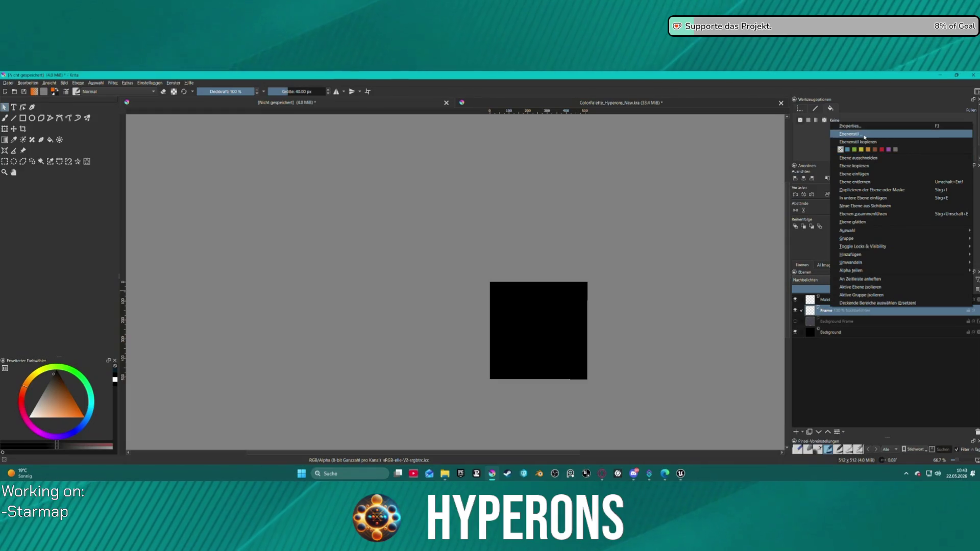
{"action": "left_click", "coordinate": [848, 134]}
{"action": "left_click_drag", "start_coordinate": [561, 140], "coordinate": [300, 173]}
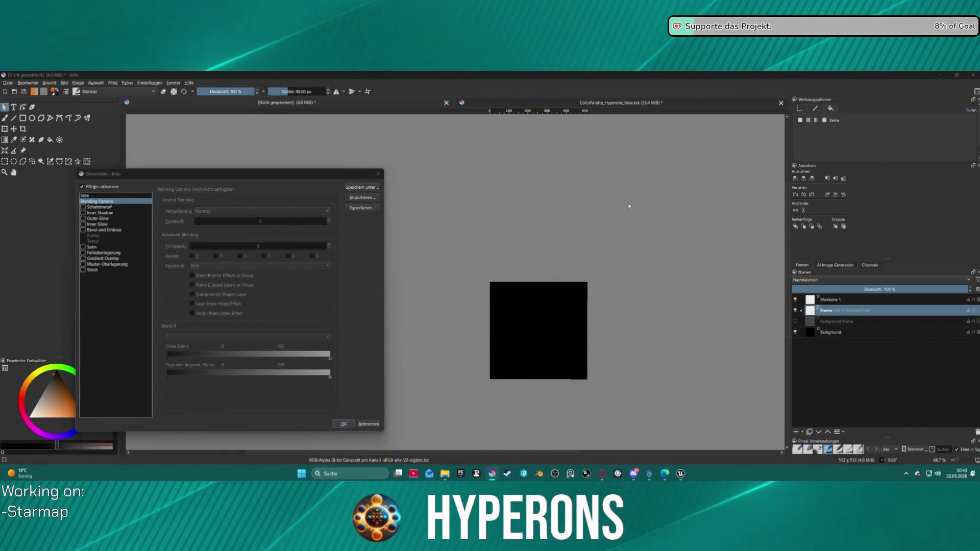
{"action": "left_click", "coordinate": [378, 175]}
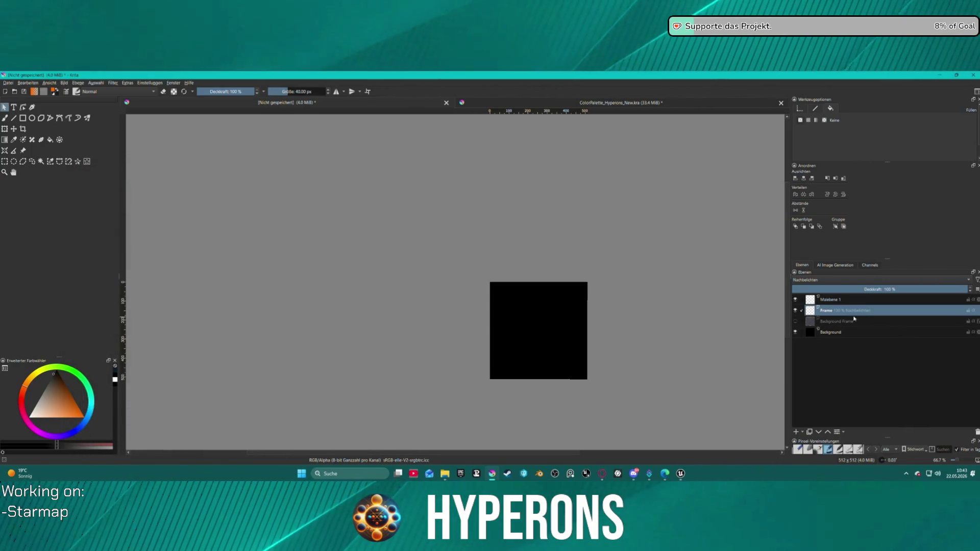
{"action": "key", "text": "alt+shift+n"}
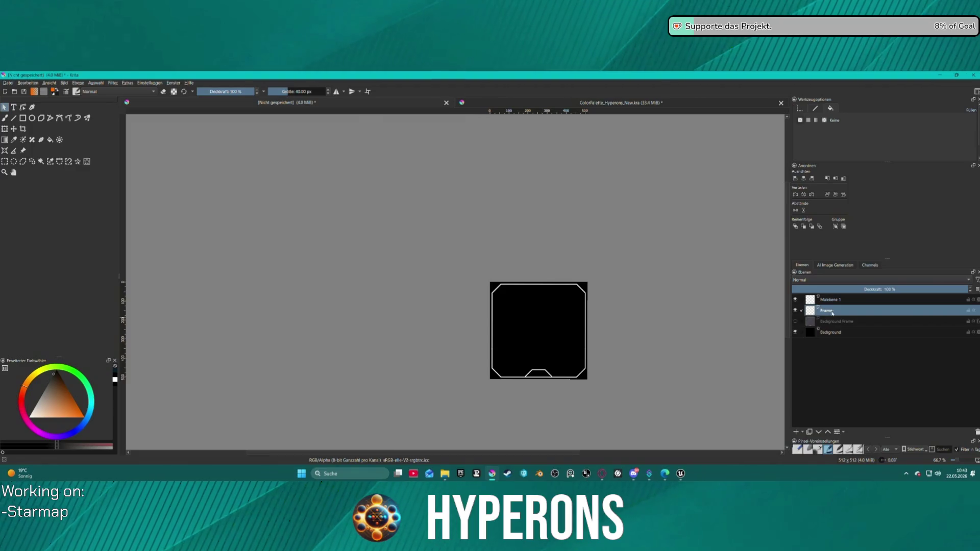
- Briefly open and close Frame's layer style, then recentre the view on the frame
{"action": "right_click", "coordinate": [832, 314]}
{"action": "left_click", "coordinate": [862, 137]}
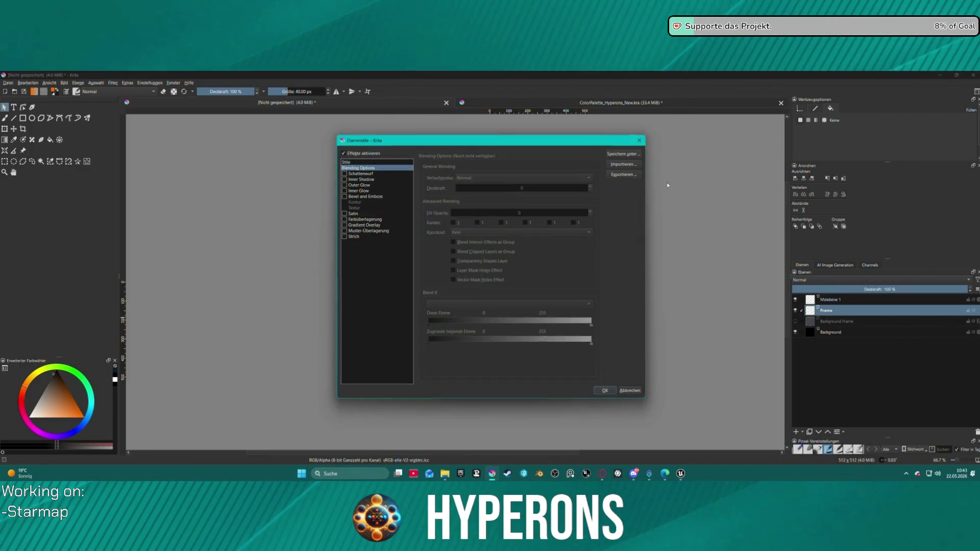
{"action": "left_click_drag", "start_coordinate": [553, 139], "coordinate": [365, 173]}
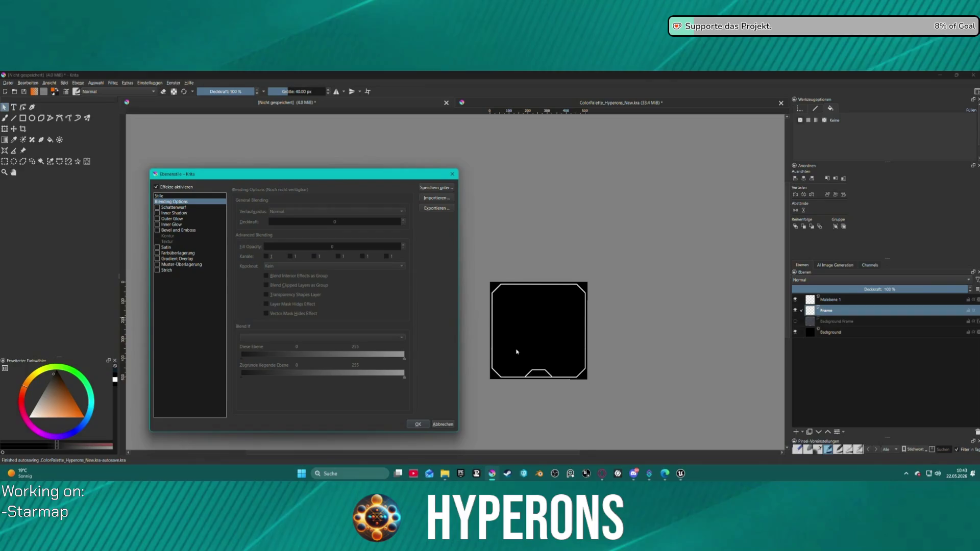
{"action": "key", "text": "Escape"}
{"action": "scroll", "coordinate": [558, 265], "scroll_direction": "up", "scroll_amount": 2}
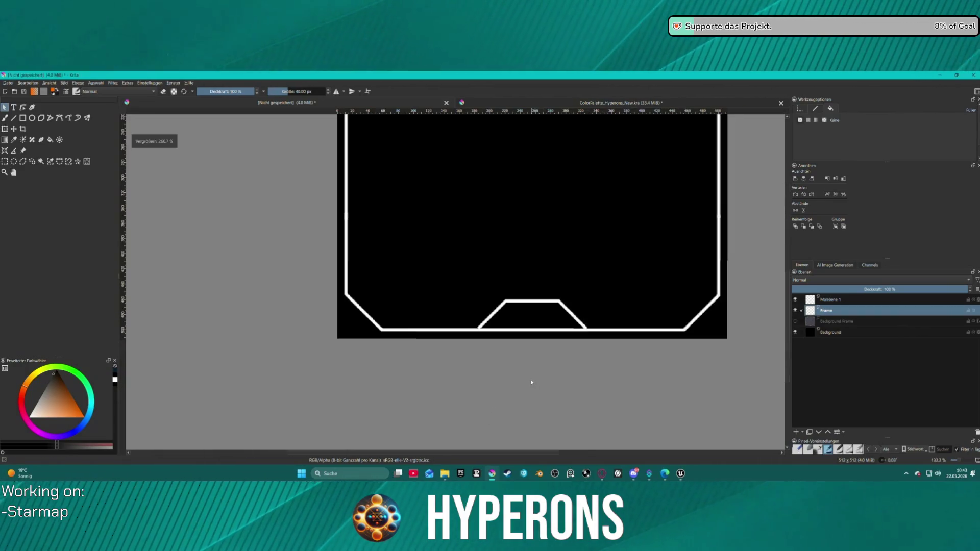
{"action": "scroll", "coordinate": [559, 264], "scroll_direction": "down", "scroll_amount": 1}
{"action": "mouse_move", "coordinate": [558, 264]}
{"action": "left_mouse_down"}
{"action": "mouse_move", "coordinate": [605, 339]}
{"action": "mouse_move", "coordinate": [612, 320]}
{"action": "left_mouse_up"}
- Enable Outer Glow and Inner Glow in Frame's layer style
{"action": "right_click", "coordinate": [840, 316]}
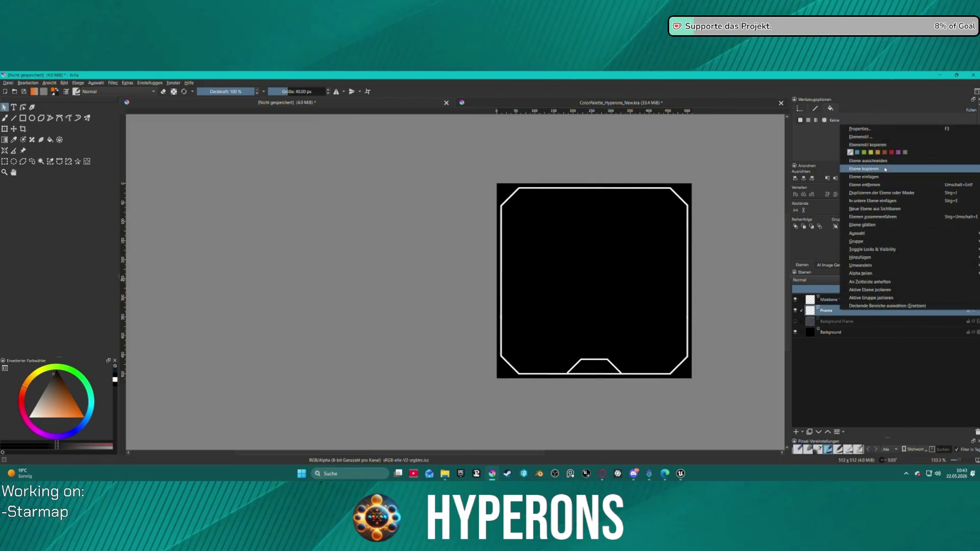
{"action": "left_click", "coordinate": [874, 141]}
{"action": "left_click_drag", "start_coordinate": [476, 135], "coordinate": [267, 134]}
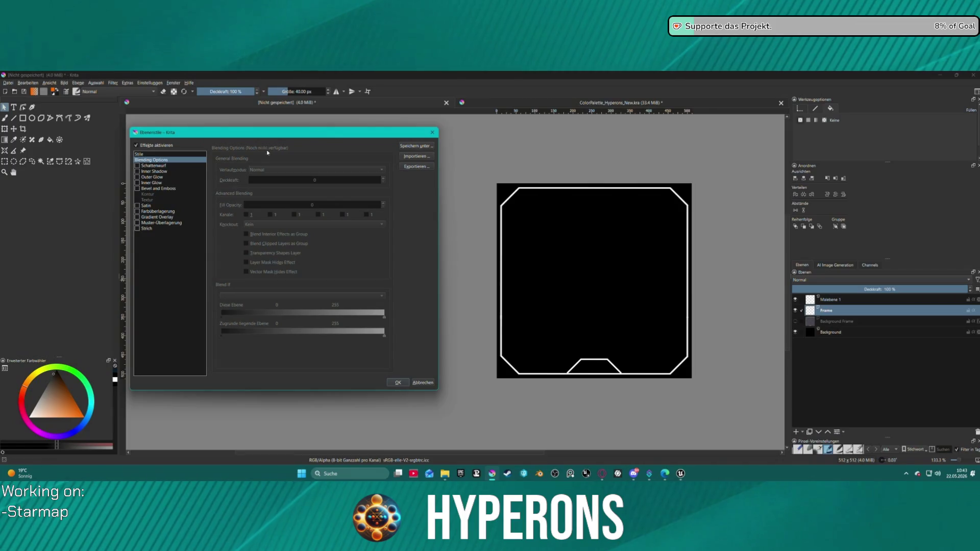
{"action": "left_click", "coordinate": [137, 177]}
{"action": "left_click", "coordinate": [137, 182]}
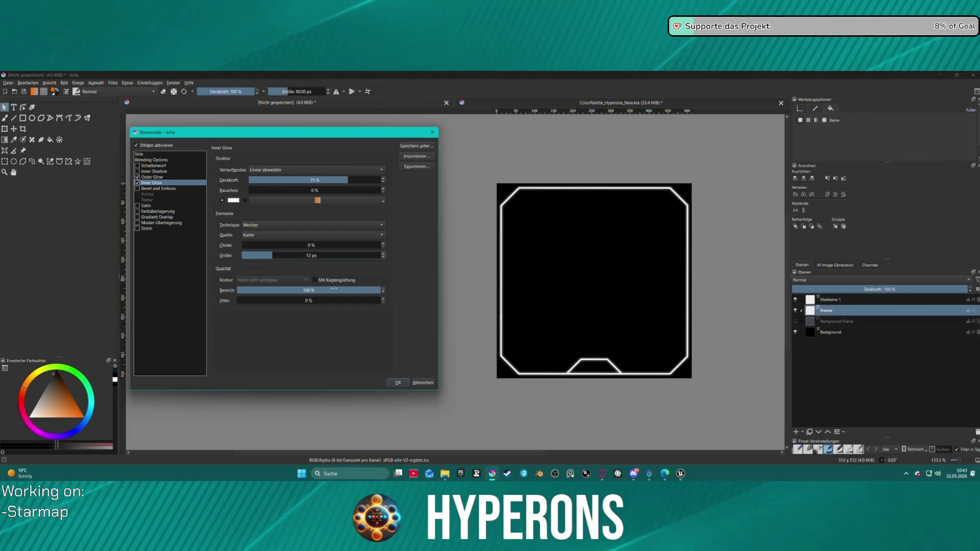
- Give the inner glow 63% range and 10 px size, apply, and show Background Frame
{"action": "left_click_drag", "start_coordinate": [366, 289], "coordinate": [329, 290]}
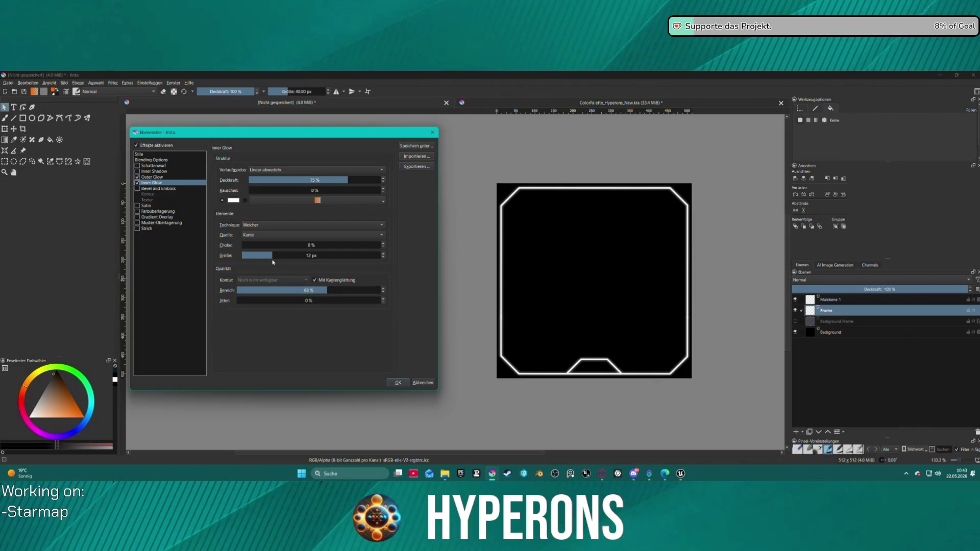
{"action": "left_click_drag", "start_coordinate": [268, 256], "coordinate": [289, 255]}
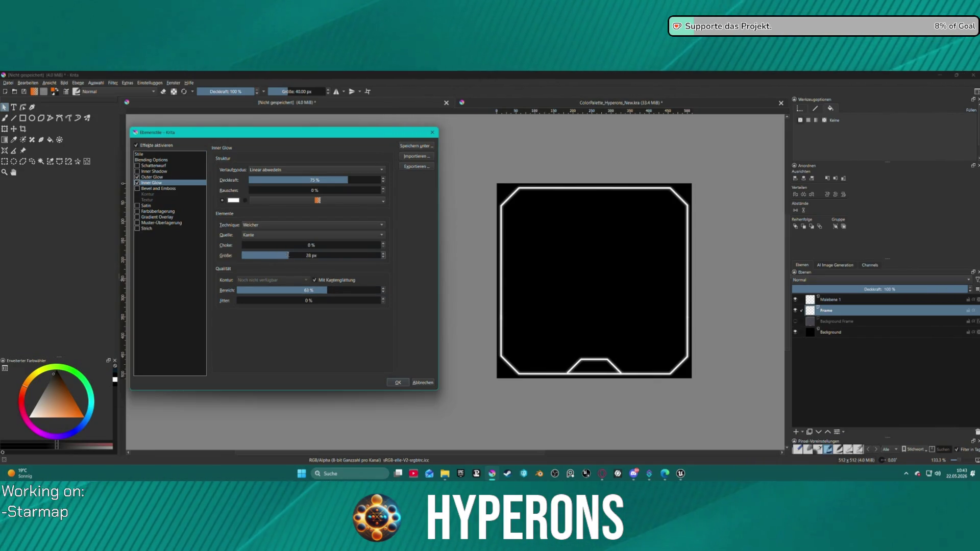
{"action": "left_click", "coordinate": [288, 254]}
{"action": "type", "text": "10"}
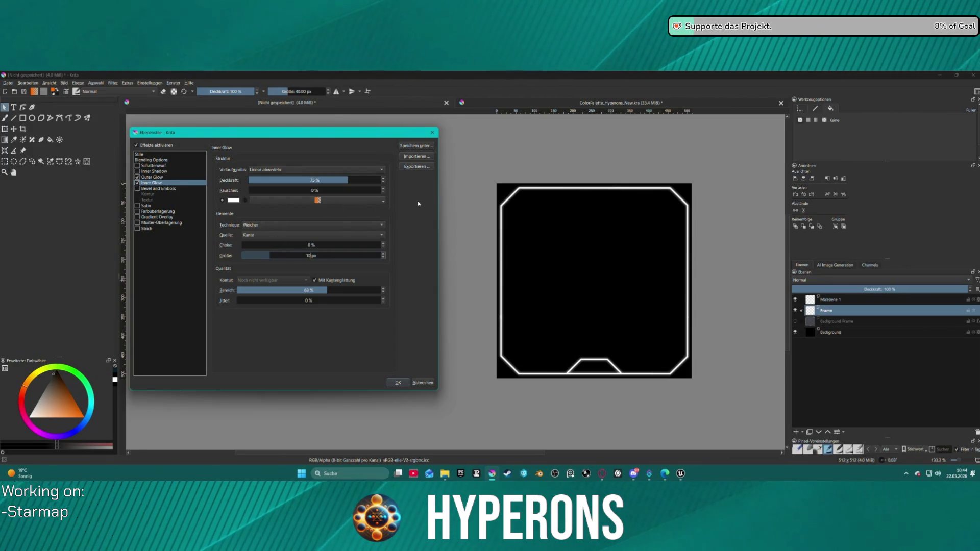
{"action": "left_click", "coordinate": [156, 177]}
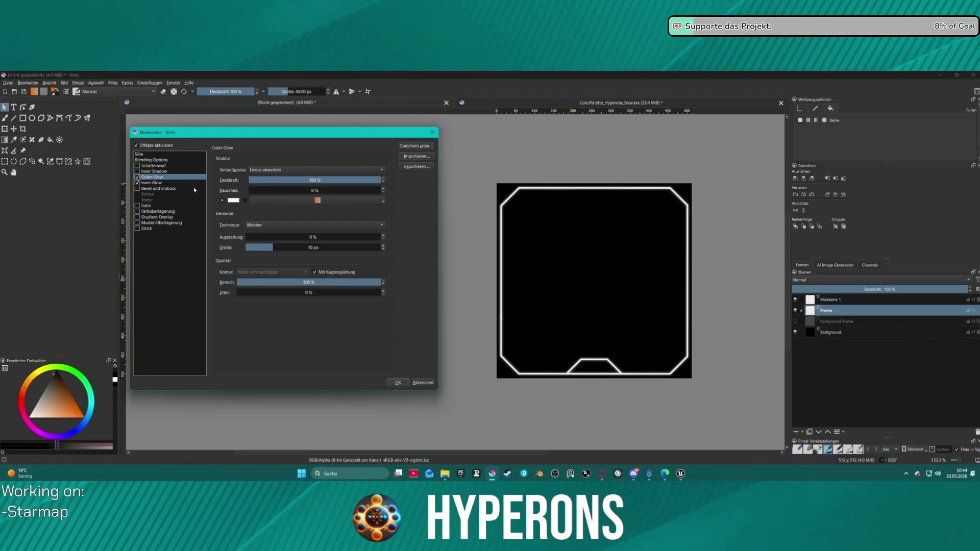
{"action": "left_click", "coordinate": [398, 382]}
{"action": "left_click", "coordinate": [794, 322]}
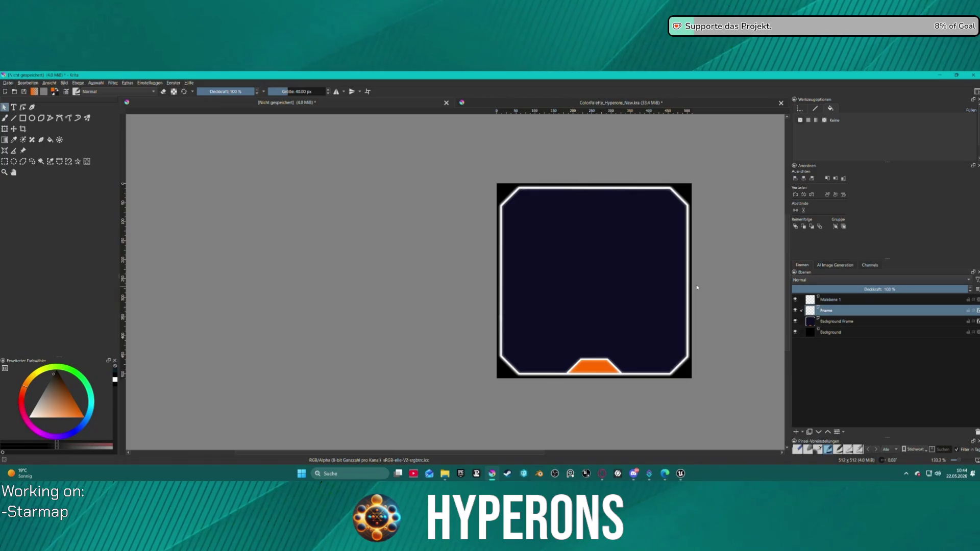
- Reopen Frame's layer style and shrink the outer glow to 5 px
{"action": "scroll", "coordinate": [697, 288], "scroll_direction": "down", "scroll_amount": 3}
{"action": "scroll", "coordinate": [697, 287], "scroll_direction": "up", "scroll_amount": 3}
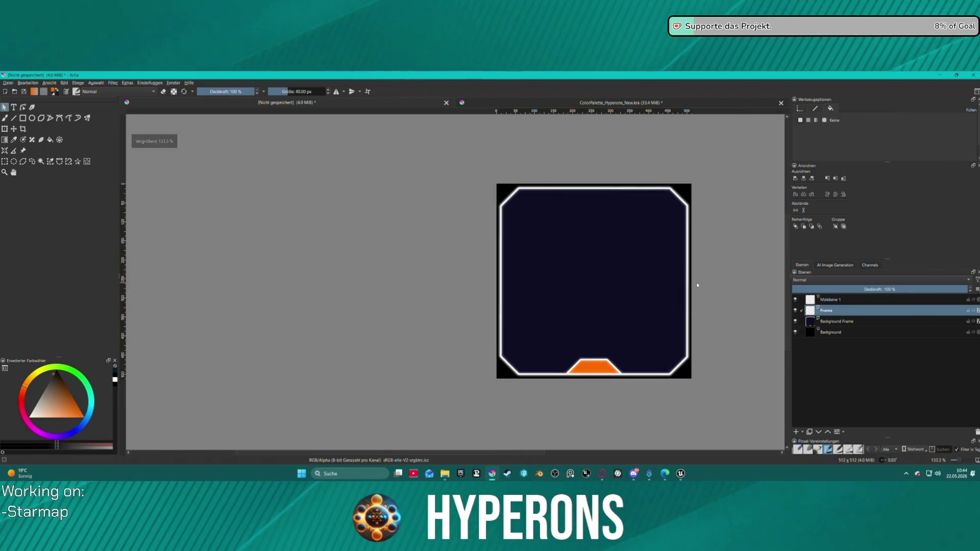
{"action": "left_click", "coordinate": [823, 321]}
{"action": "left_click", "coordinate": [837, 310]}
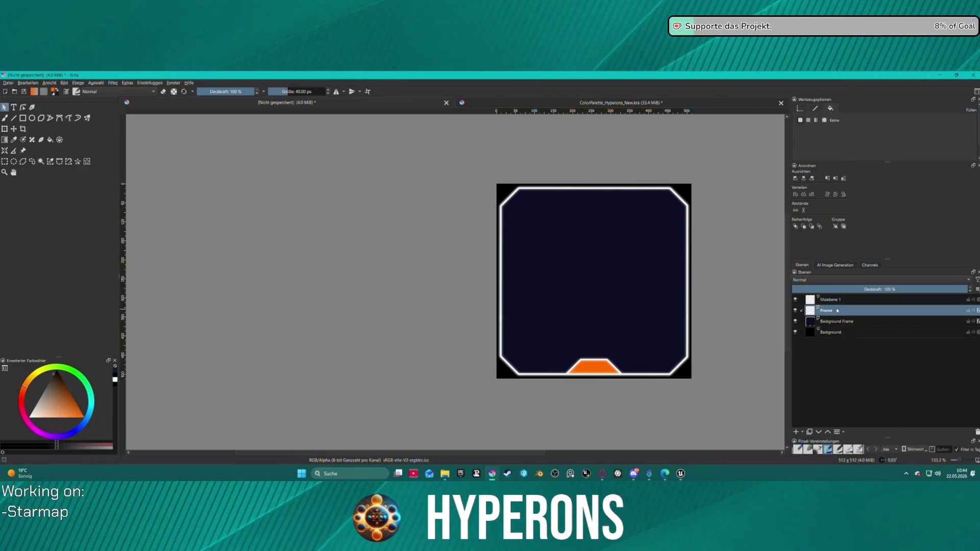
{"action": "right_click", "coordinate": [836, 311]}
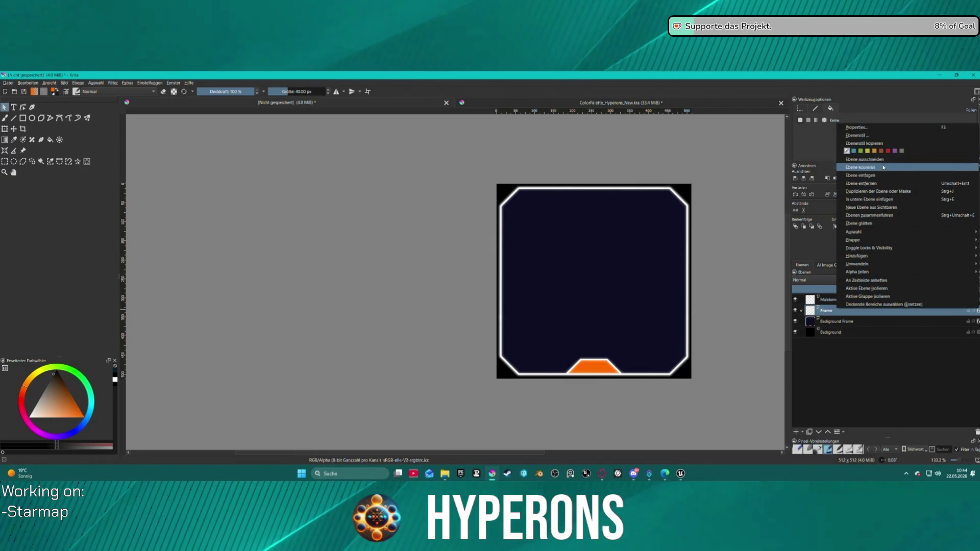
{"action": "left_click", "coordinate": [862, 135]}
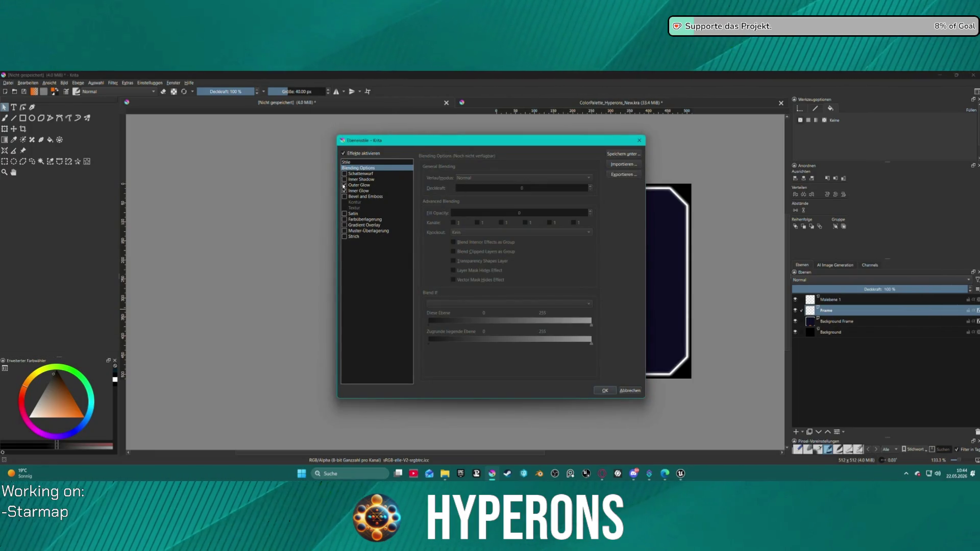
{"action": "left_click", "coordinate": [367, 185]}
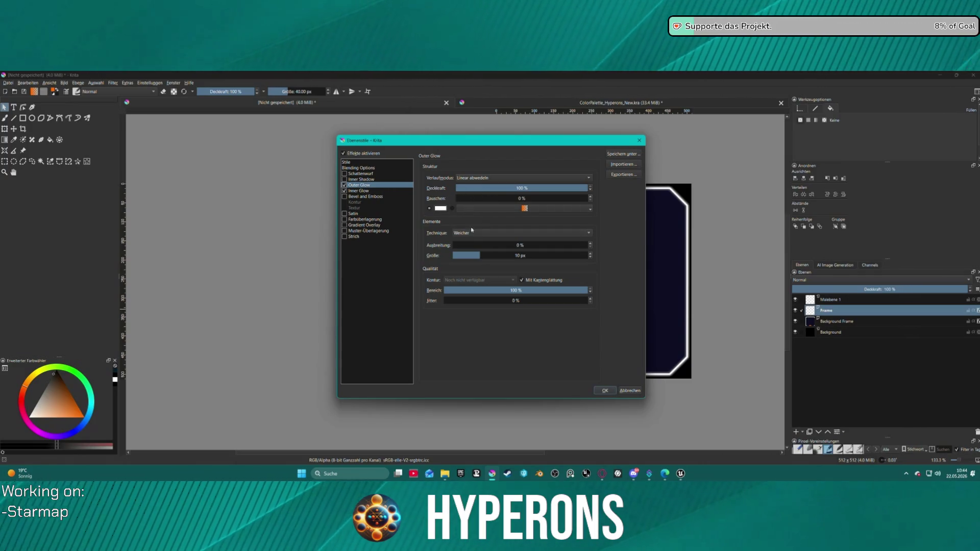
{"action": "left_click", "coordinate": [486, 254]}
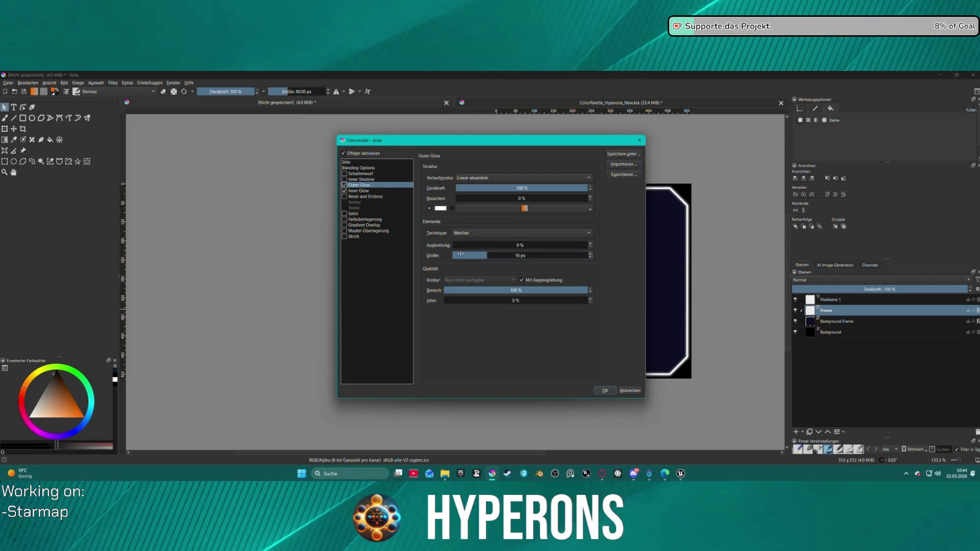
{"action": "double_click", "coordinate": [521, 255]}
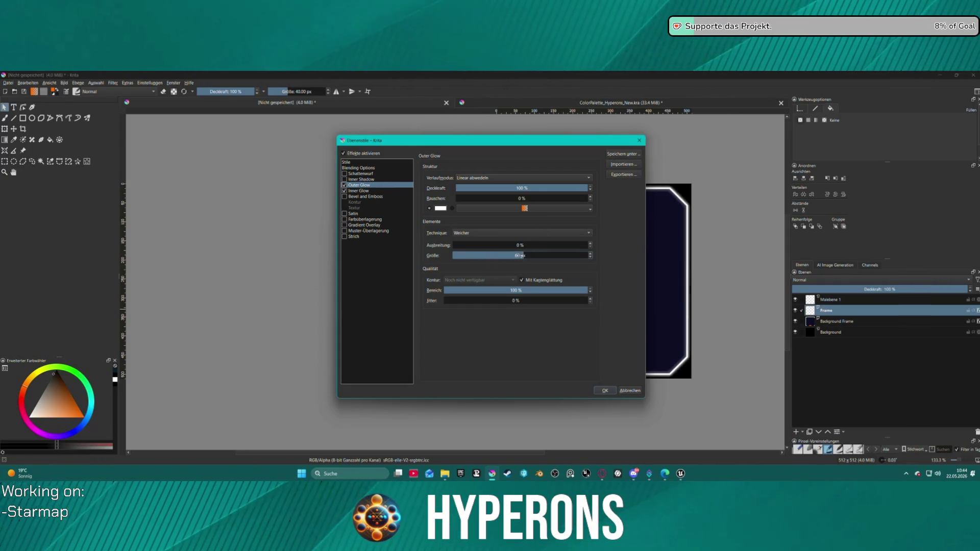
{"action": "key", "text": "BackSpace"}
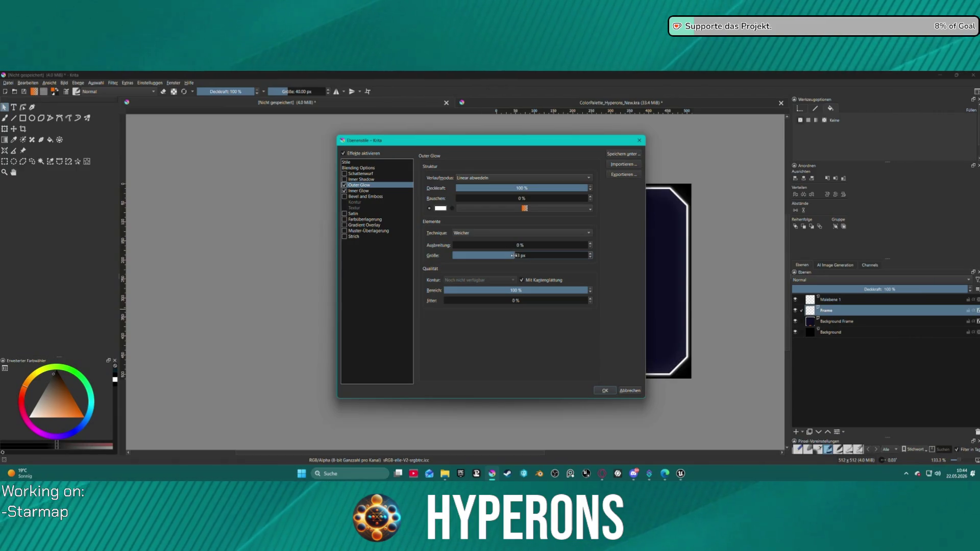
{"action": "left_click_drag", "start_coordinate": [514, 255], "coordinate": [468, 255]}
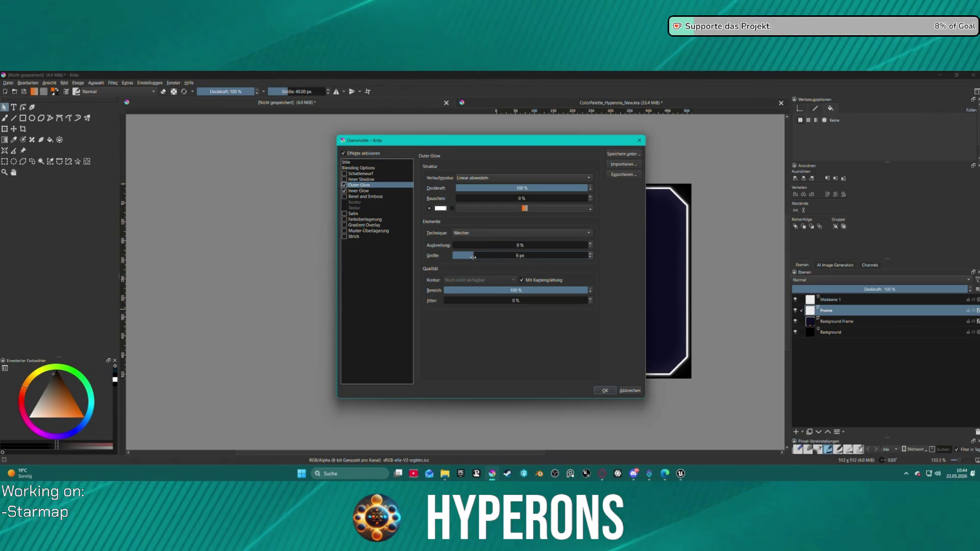
- Shrink the inner glow to 5 px at 100% opacity and apply the styles
{"action": "left_click", "coordinate": [358, 190]}
{"action": "left_click_drag", "start_coordinate": [476, 263], "coordinate": [465, 266]}
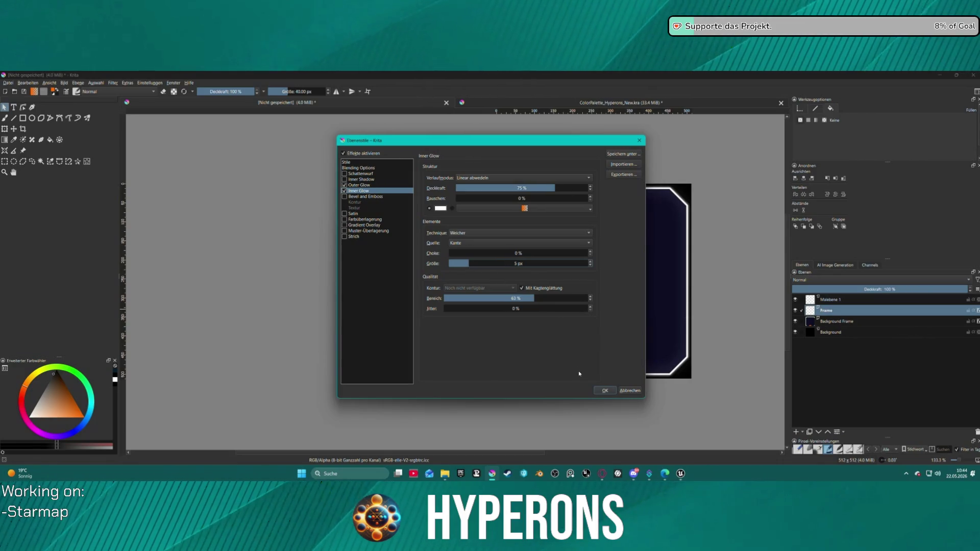
{"action": "mouse_move", "coordinate": [458, 137]}
{"action": "left_mouse_down"}
{"action": "mouse_move", "coordinate": [267, 139]}
{"action": "mouse_move", "coordinate": [283, 139]}
{"action": "left_mouse_up"}
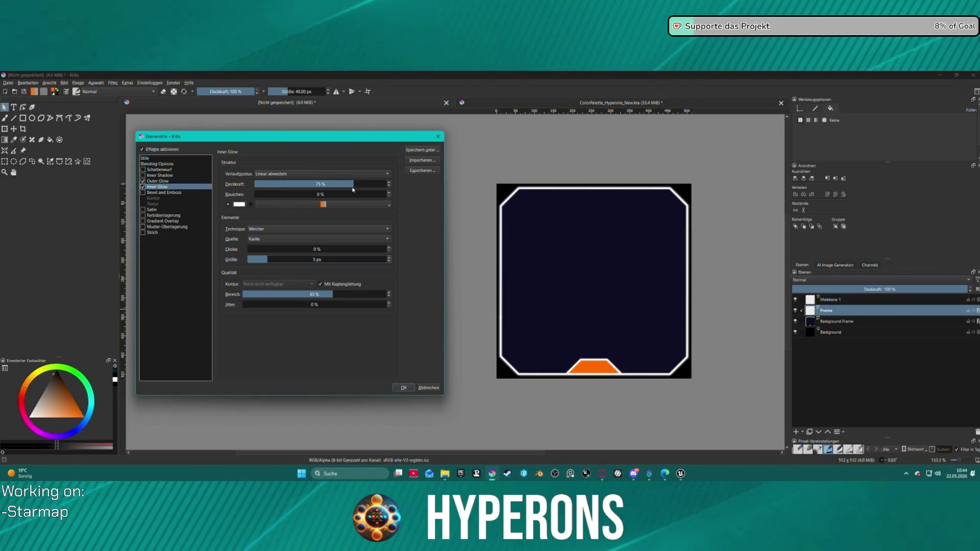
{"action": "left_click_drag", "start_coordinate": [352, 189], "coordinate": [388, 185]}
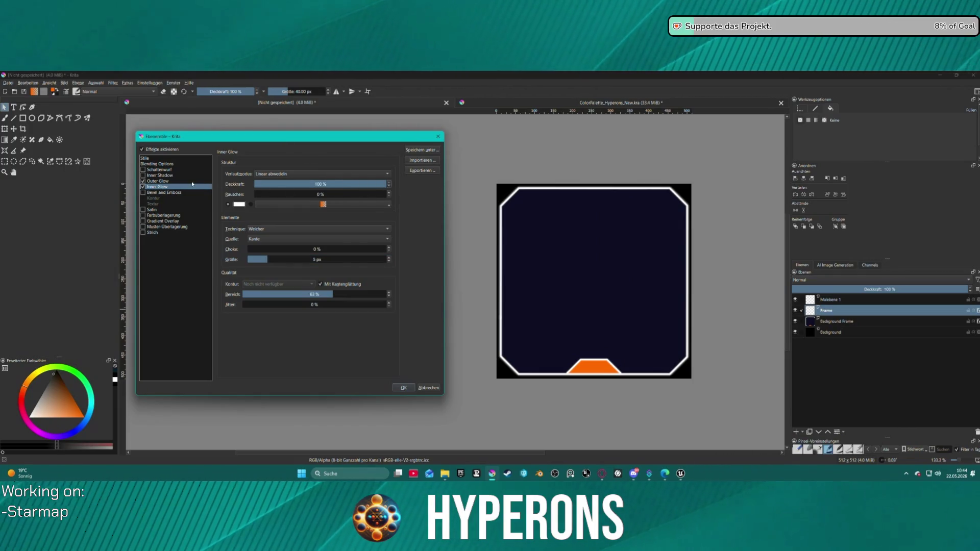
{"action": "left_click", "coordinate": [160, 181]}
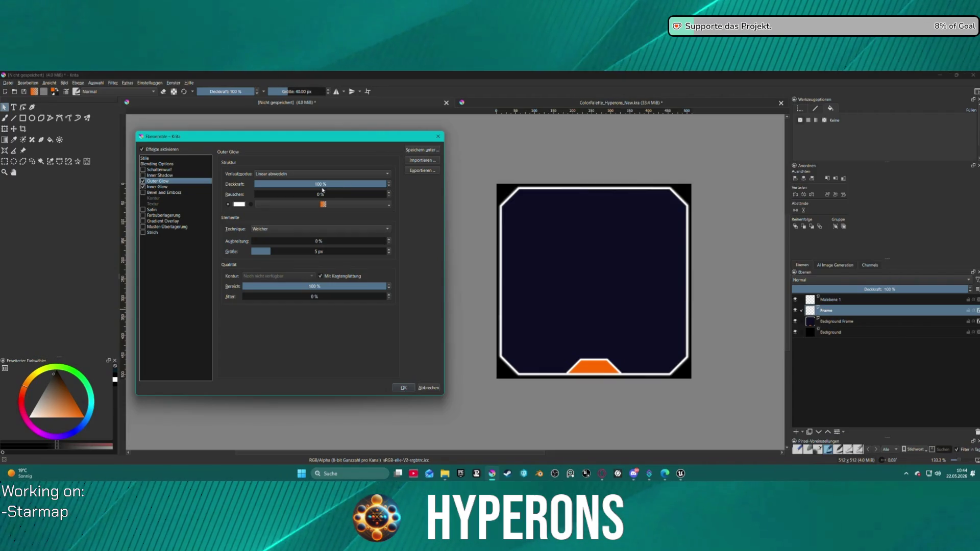
{"action": "left_click", "coordinate": [402, 389]}
{"action": "scroll", "coordinate": [589, 299], "scroll_direction": "down", "scroll_amount": 3}
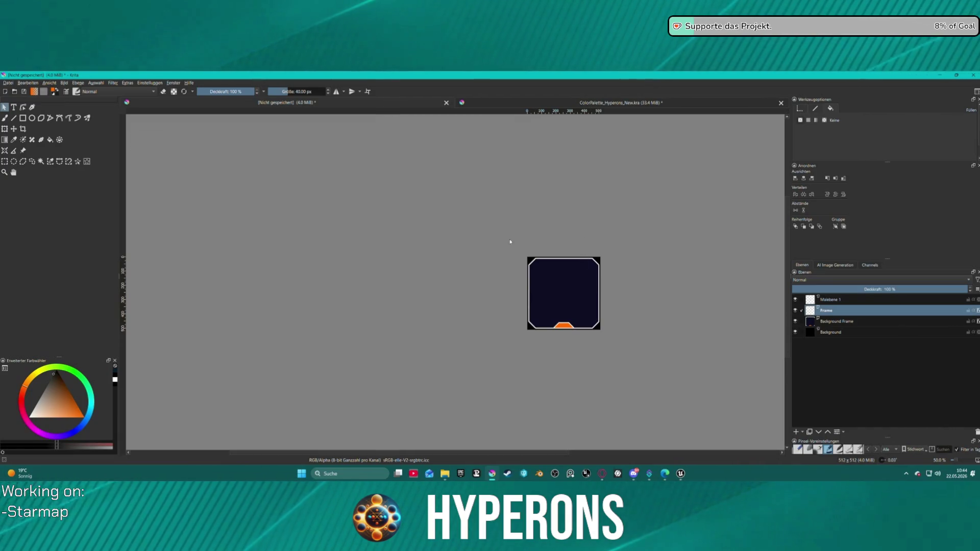
- Delete the empty Malebene 1 layer and drag a new text box in the tile's upper left
{"action": "scroll", "coordinate": [642, 302], "scroll_direction": "up", "scroll_amount": 3}
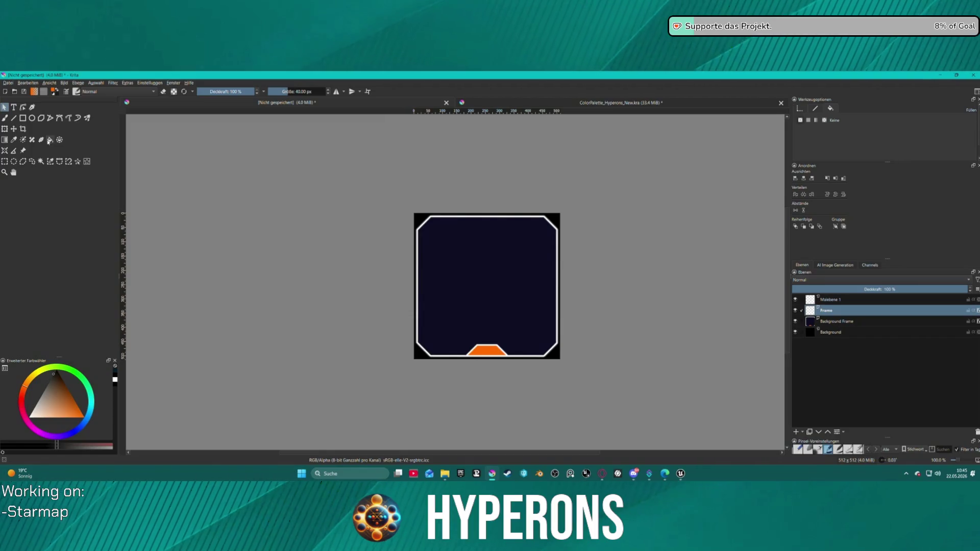
{"action": "left_click", "coordinate": [13, 108]}
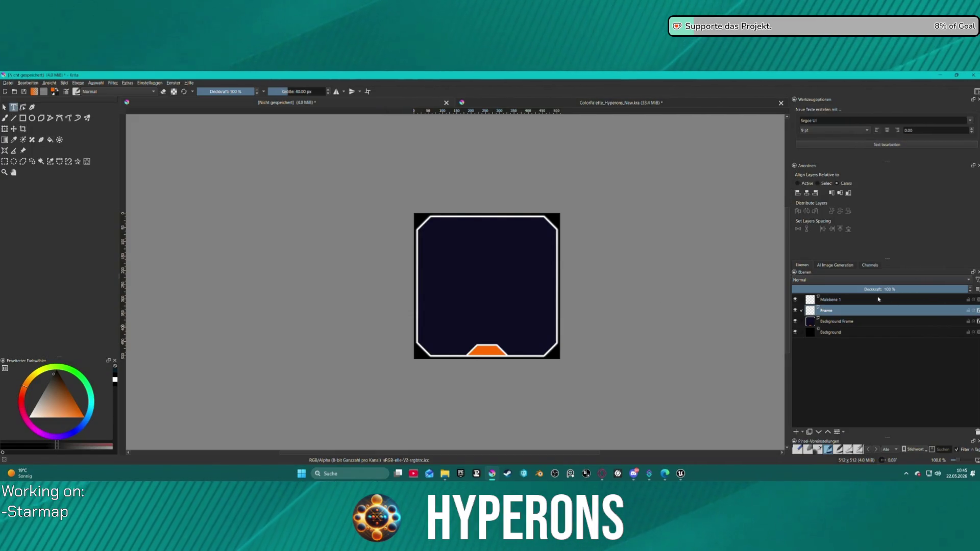
{"action": "left_click", "coordinate": [858, 301]}
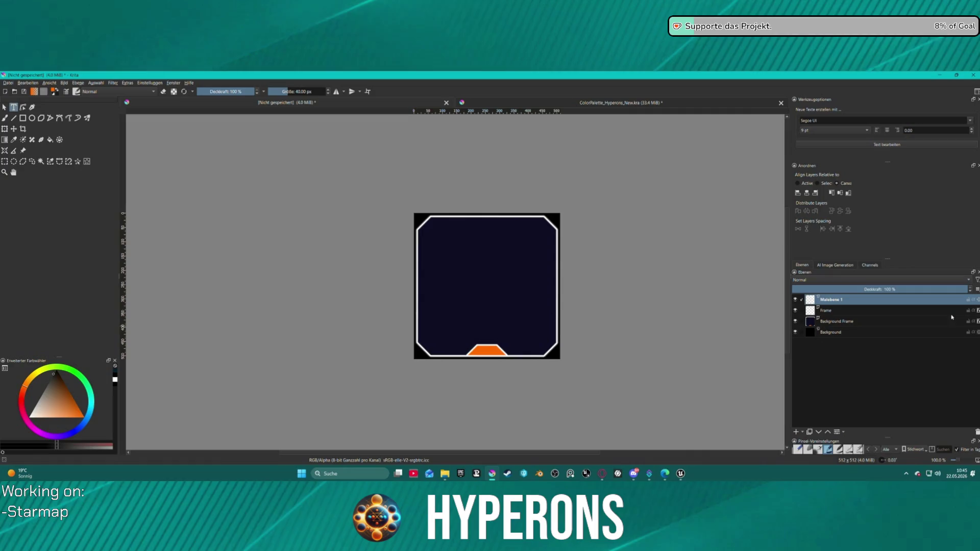
{"action": "left_click", "coordinate": [976, 432]}
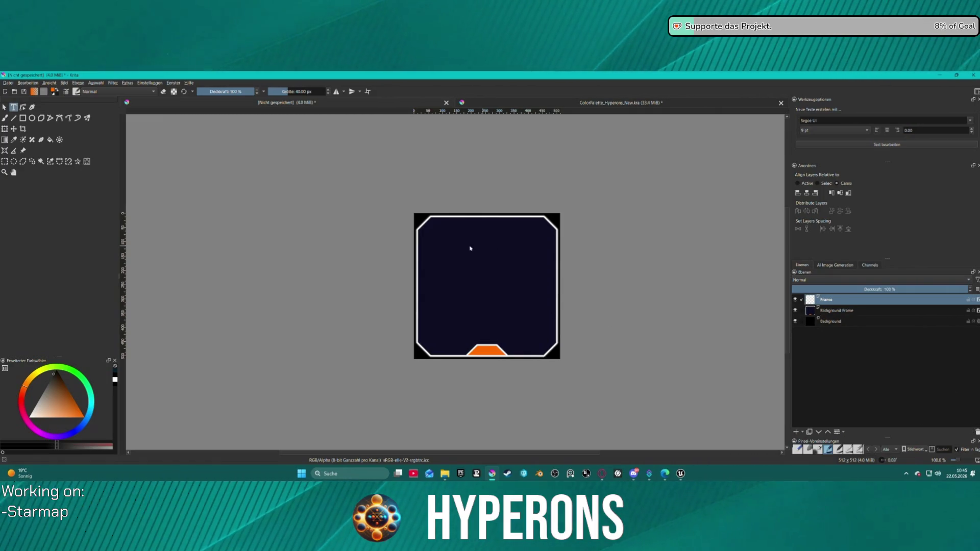
{"action": "left_click_drag", "start_coordinate": [444, 256], "coordinate": [523, 315]}
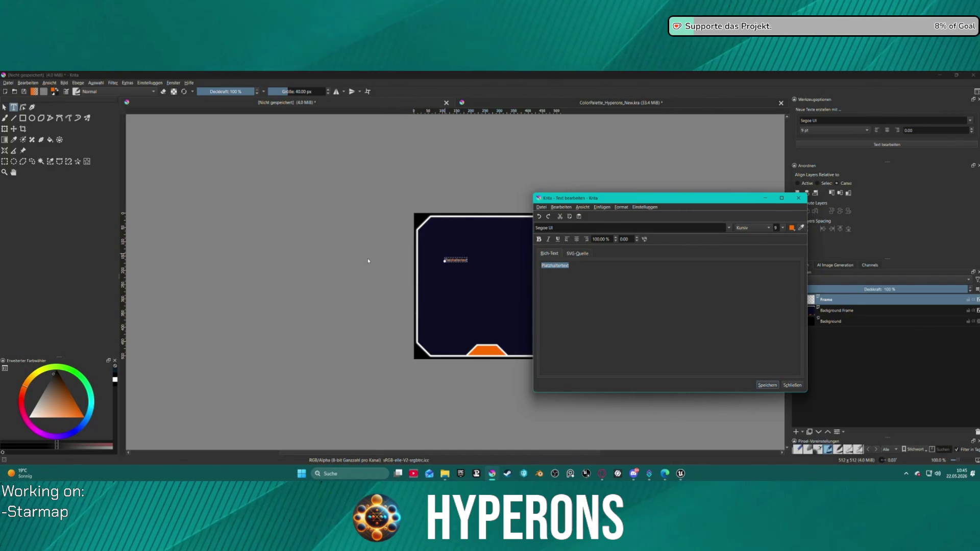
- Replace the placeholder text with 'Fe' and set the font to Chakra Petch
{"action": "key", "text": "BackSpace"}
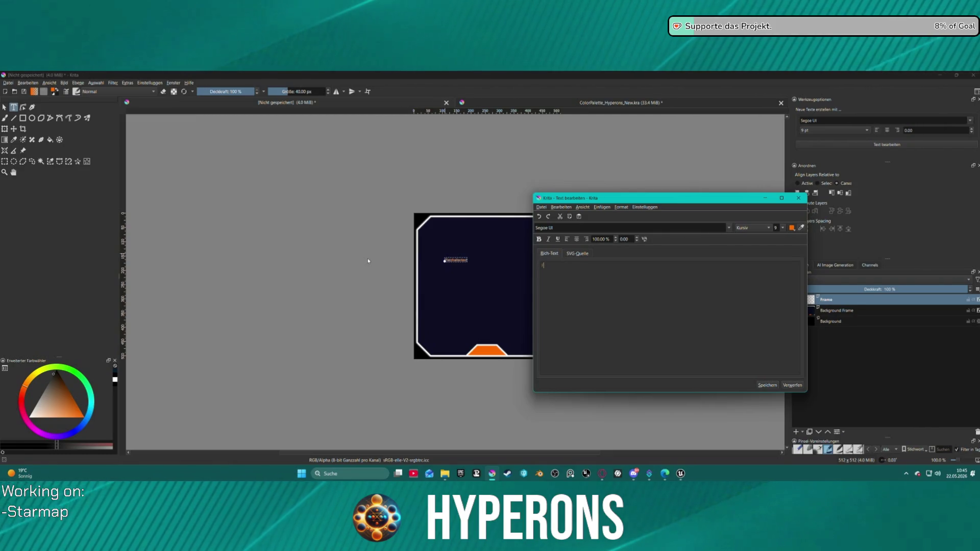
{"action": "type", "text": "Fe"}
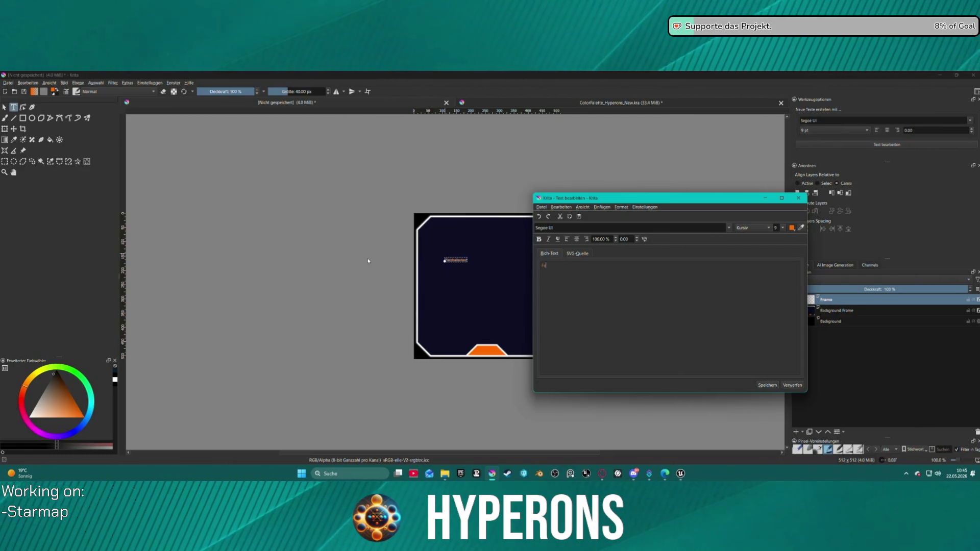
{"action": "key", "text": "Return"}
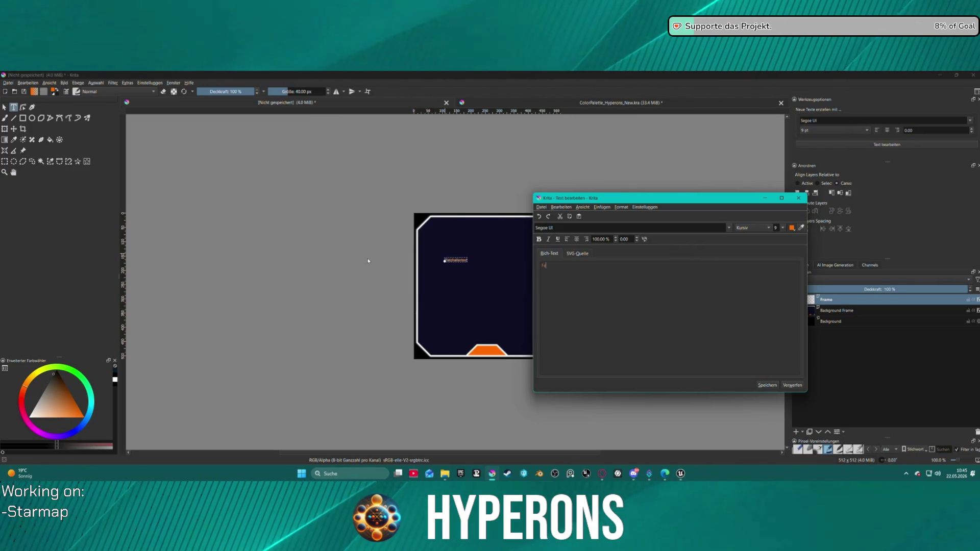
{"action": "left_click", "coordinate": [635, 229]}
{"action": "key", "text": "Up"}
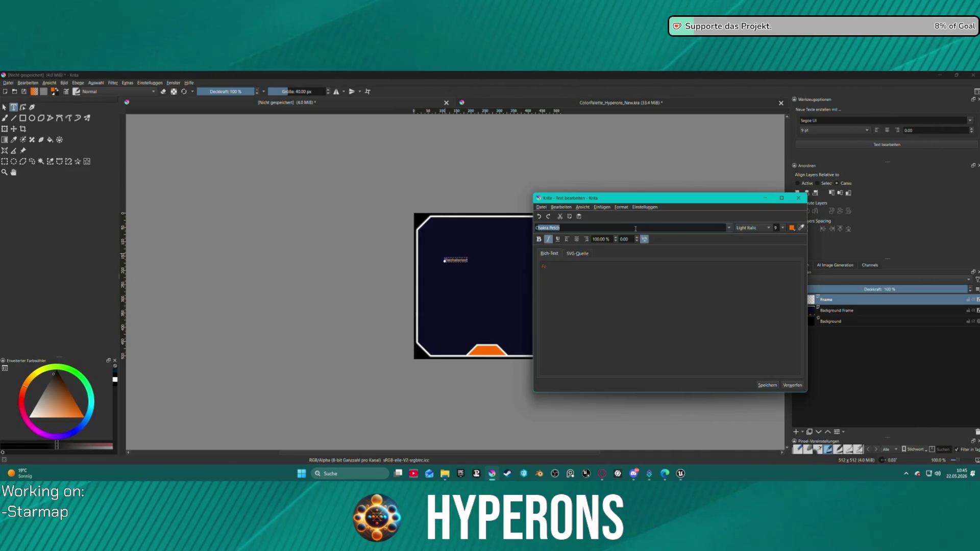
{"action": "key", "text": "Return"}
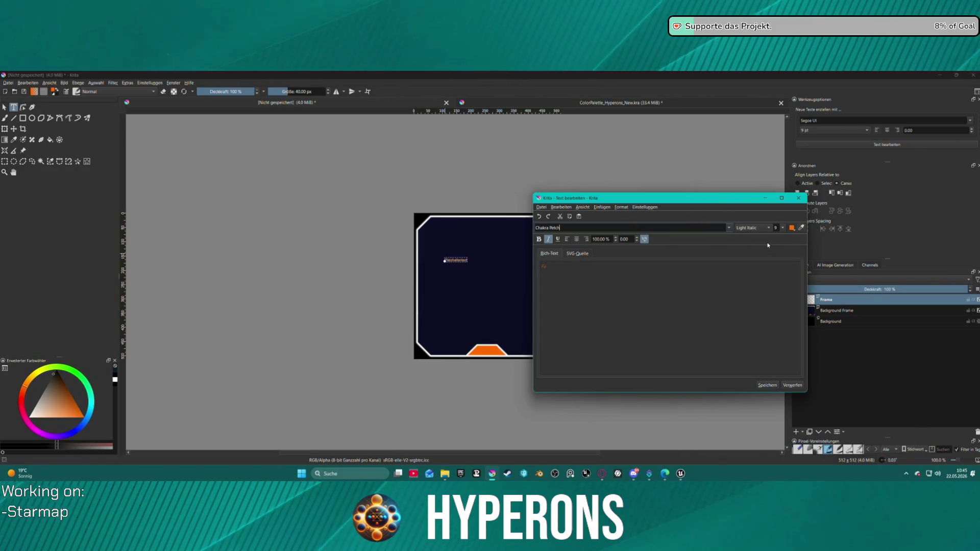
- Set the Fe text to size 48, Medium style, then save it and close the editor
{"action": "left_click", "coordinate": [782, 228]}
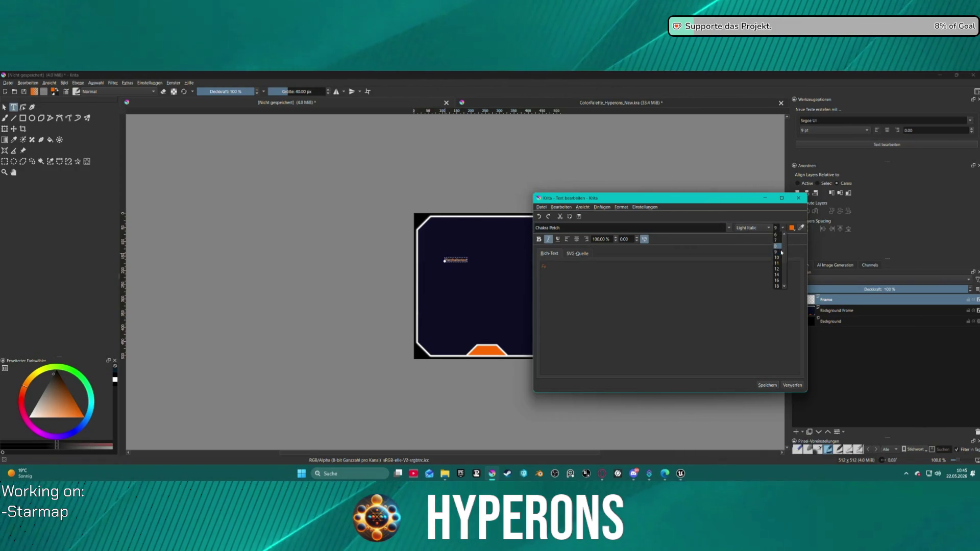
{"action": "scroll", "coordinate": [777, 281], "scroll_direction": "down", "scroll_amount": 3}
{"action": "left_click", "coordinate": [778, 279]}
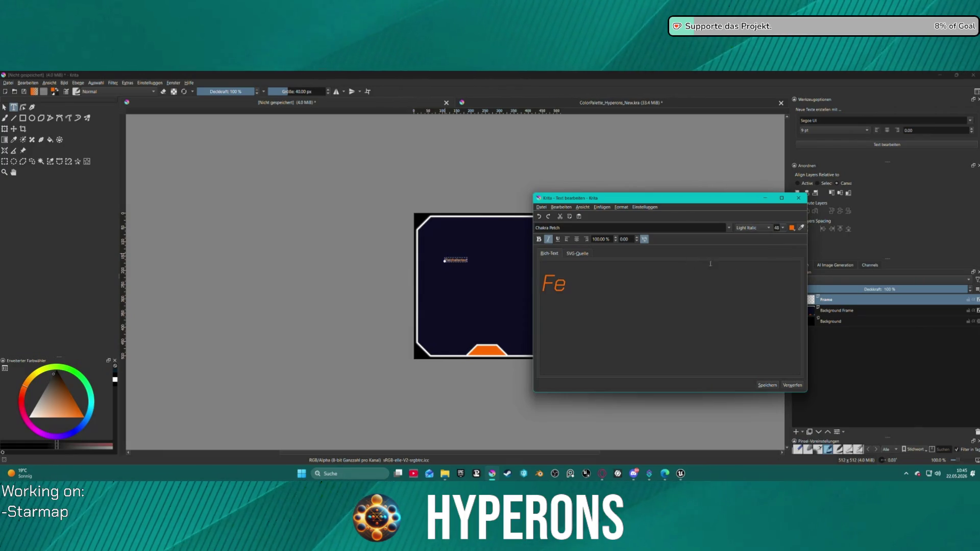
{"action": "left_click", "coordinate": [538, 239]}
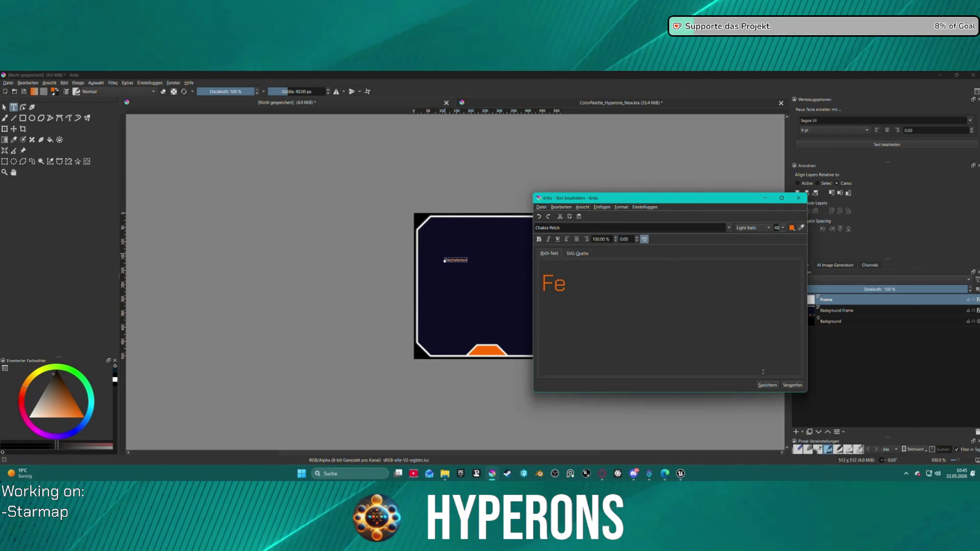
{"action": "left_click", "coordinate": [753, 227]}
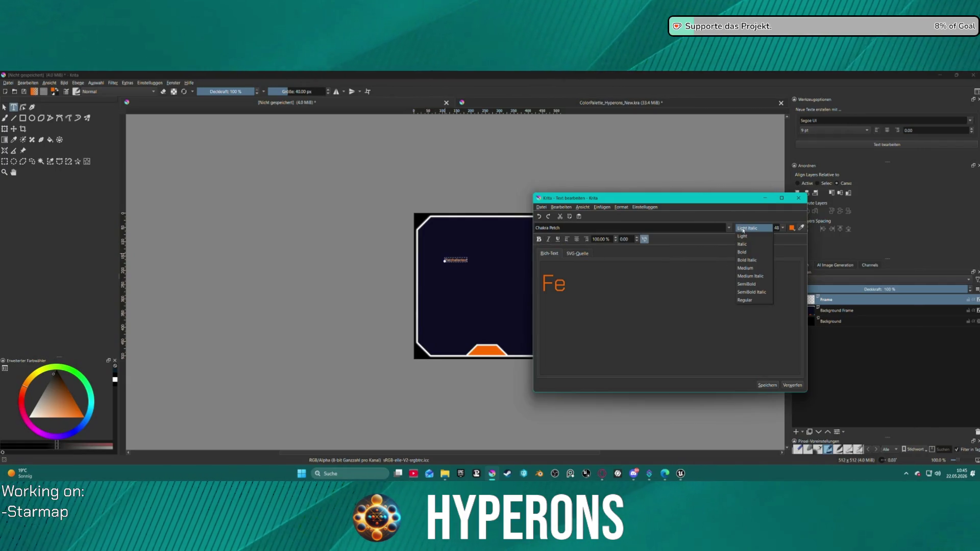
{"action": "left_click", "coordinate": [752, 268]}
{"action": "left_click", "coordinate": [770, 386]}
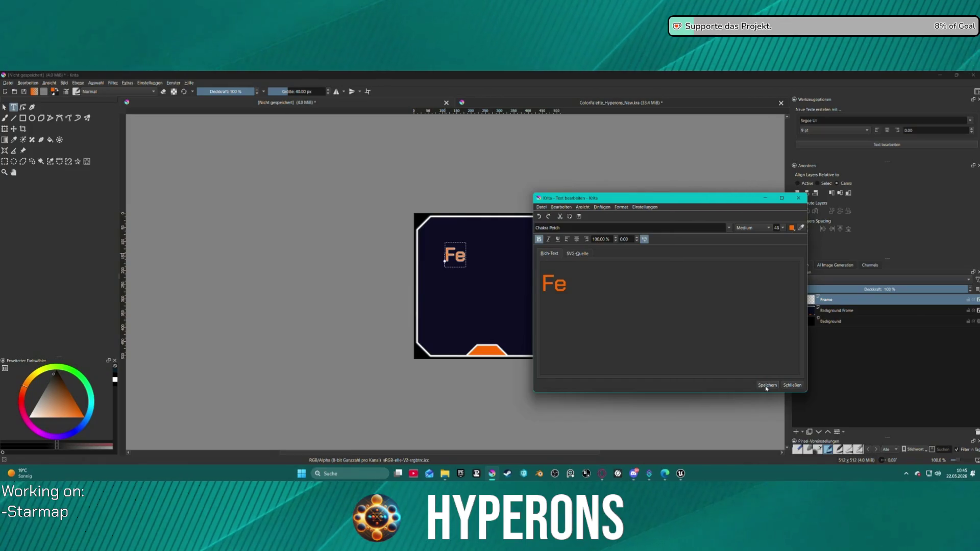
{"action": "left_click", "coordinate": [795, 386]}
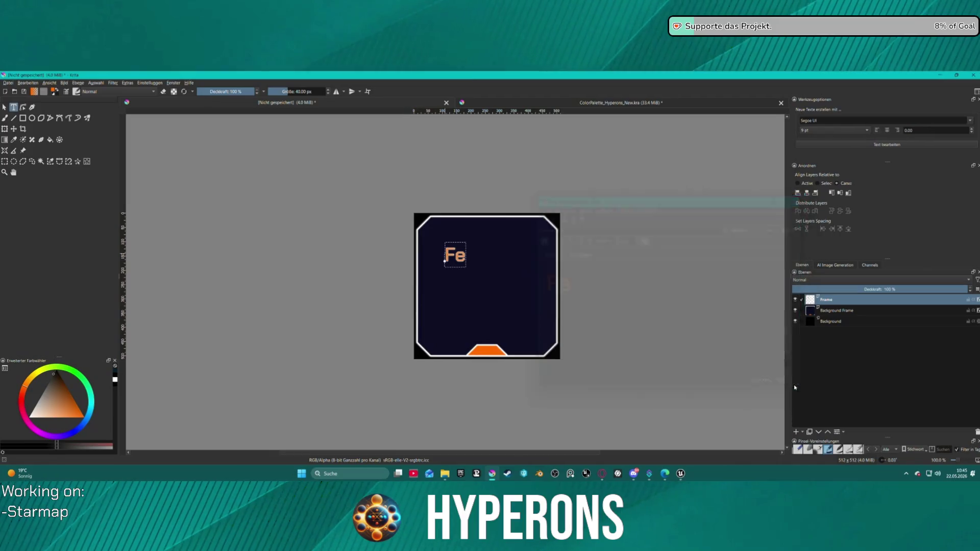
- Move the Fe text onto a new vector layer by cutting and pasting it
{"action": "key", "text": "Delete"}
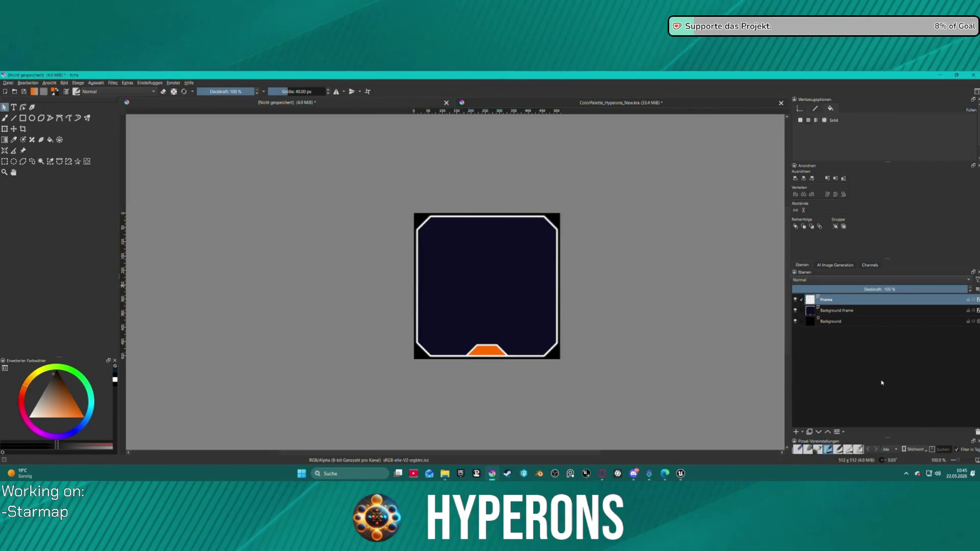
{"action": "left_click", "coordinate": [795, 431]}
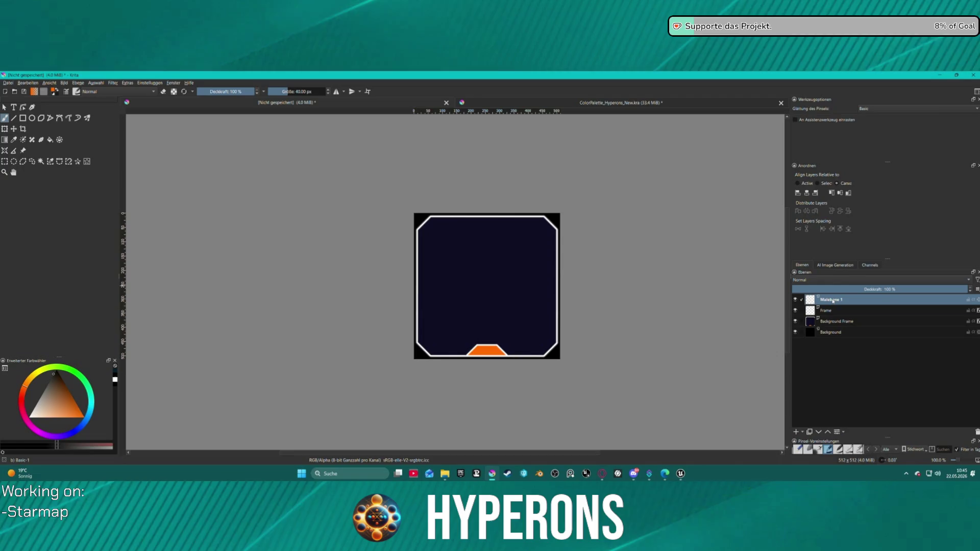
{"action": "left_click", "coordinate": [976, 432]}
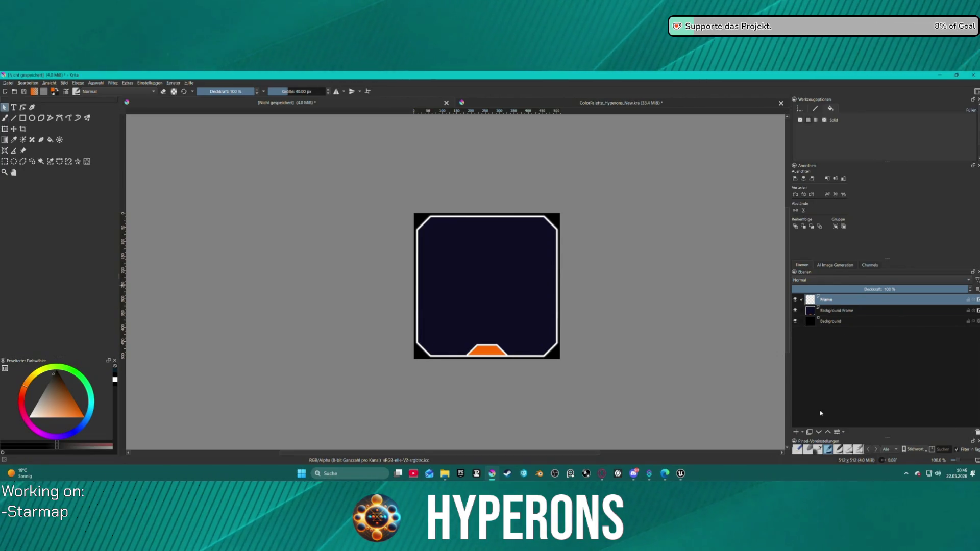
{"action": "left_click", "coordinate": [802, 432]}
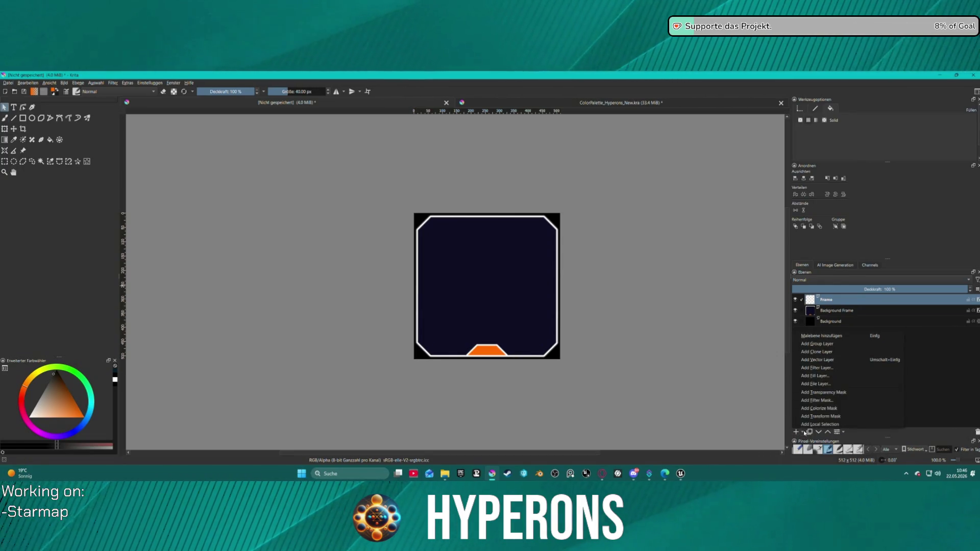
{"action": "left_click", "coordinate": [828, 347]}
{"action": "key", "text": "ctrl+v"}
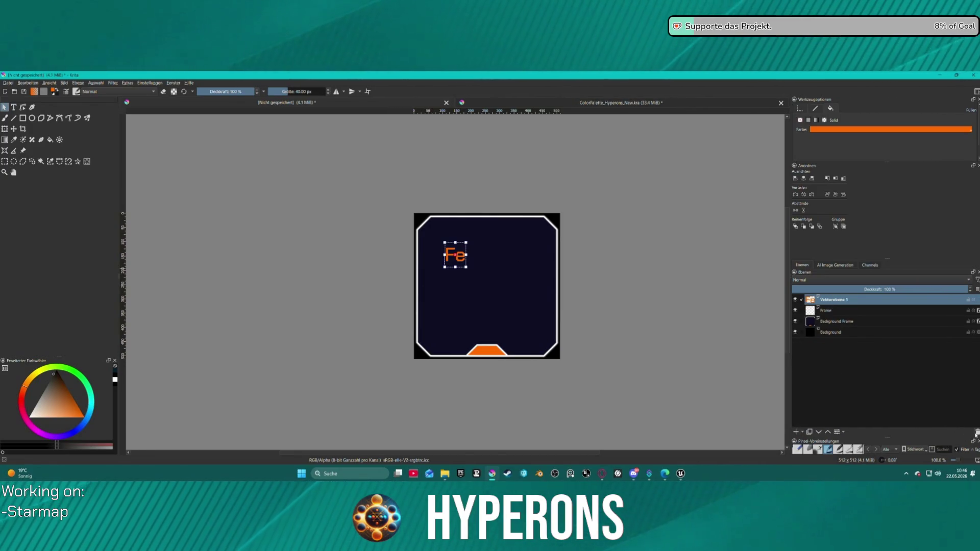
- Centre the Fe text on the tile and reopen it in the text editor
{"action": "mouse_move", "coordinate": [461, 257]}
{"action": "left_mouse_down"}
{"action": "mouse_move", "coordinate": [488, 283]}
{"action": "mouse_move", "coordinate": [479, 280]}
{"action": "left_mouse_up"}
{"action": "left_click", "coordinate": [835, 178]}
{"action": "left_click", "coordinate": [836, 177]}
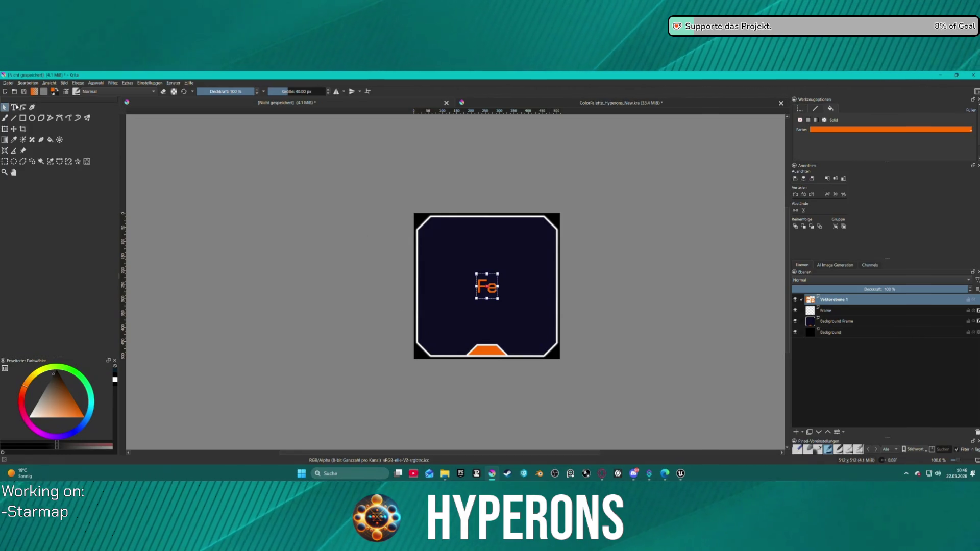
{"action": "left_click", "coordinate": [14, 107]}
{"action": "double_click", "coordinate": [482, 286]}
{"action": "left_click_drag", "start_coordinate": [568, 283], "coordinate": [540, 285]}
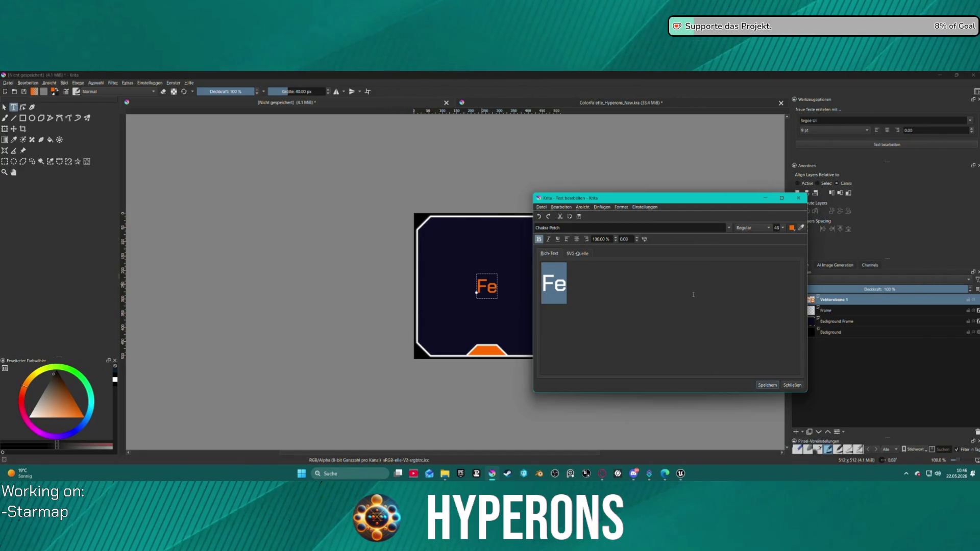
- Resize the Fe text to 72, then 50, apply it and close the text editor
{"action": "left_click", "coordinate": [783, 228]}
{"action": "left_click", "coordinate": [784, 287]}
{"action": "left_click", "coordinate": [776, 286]}
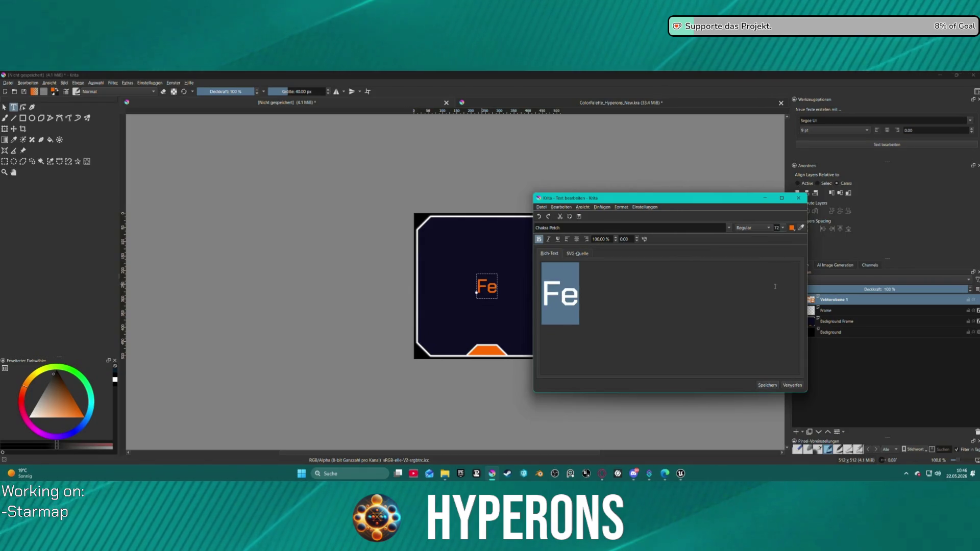
{"action": "left_click_drag", "start_coordinate": [663, 198], "coordinate": [205, 154]}
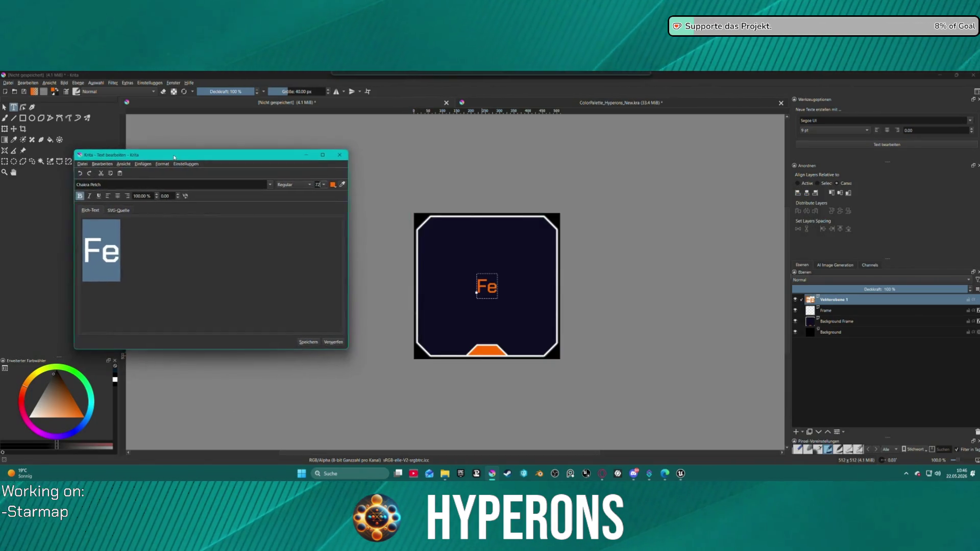
{"action": "left_click", "coordinate": [301, 341]}
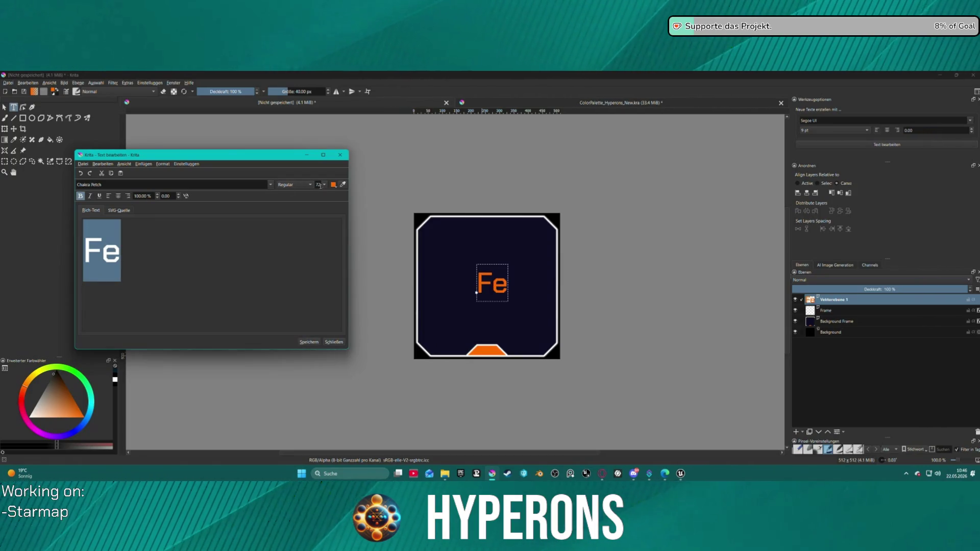
{"action": "type", "text": "50"}
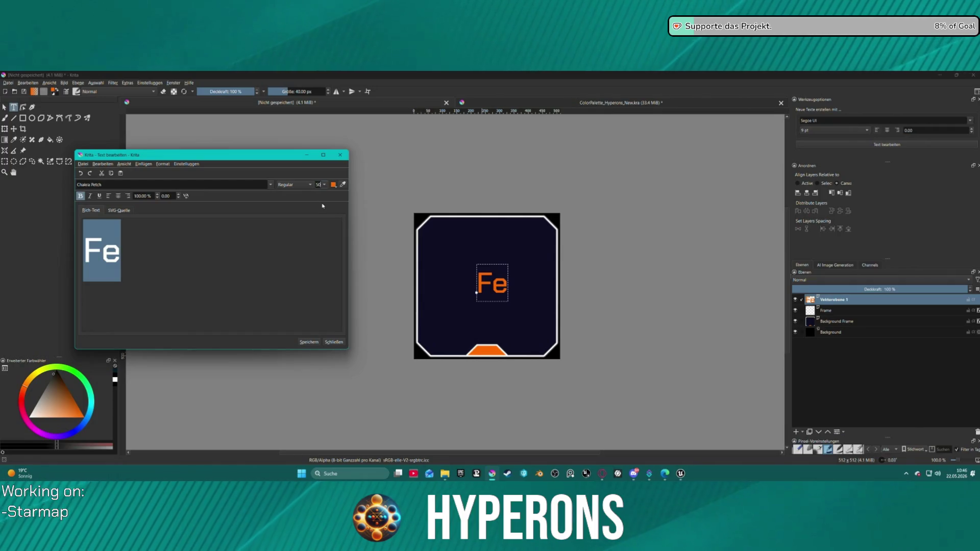
{"action": "key", "text": "Return"}
{"action": "left_click", "coordinate": [309, 341]}
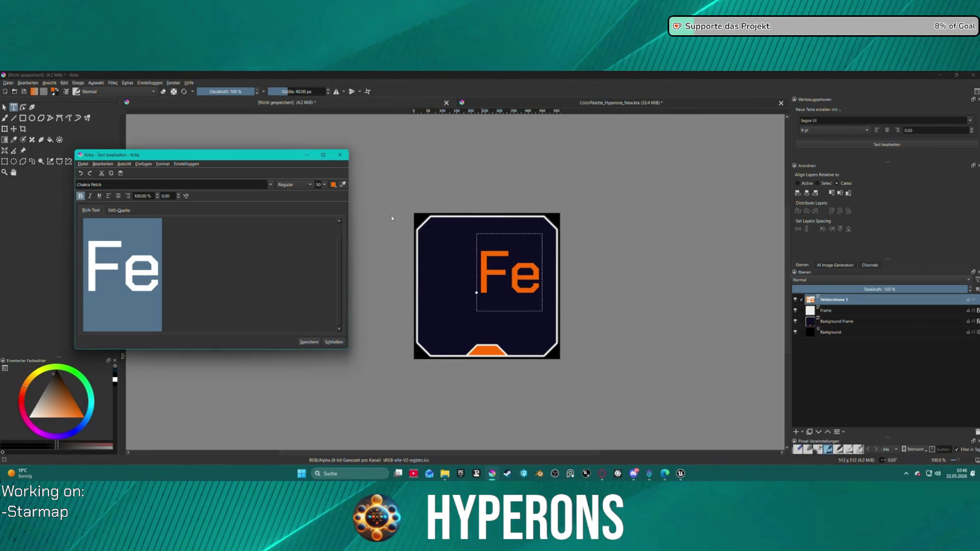
{"action": "left_click", "coordinate": [340, 154]}
- Centre the Fe text horizontally and vertically on the tile
{"action": "left_click", "coordinate": [806, 193]}
{"action": "left_click", "coordinate": [840, 193]}
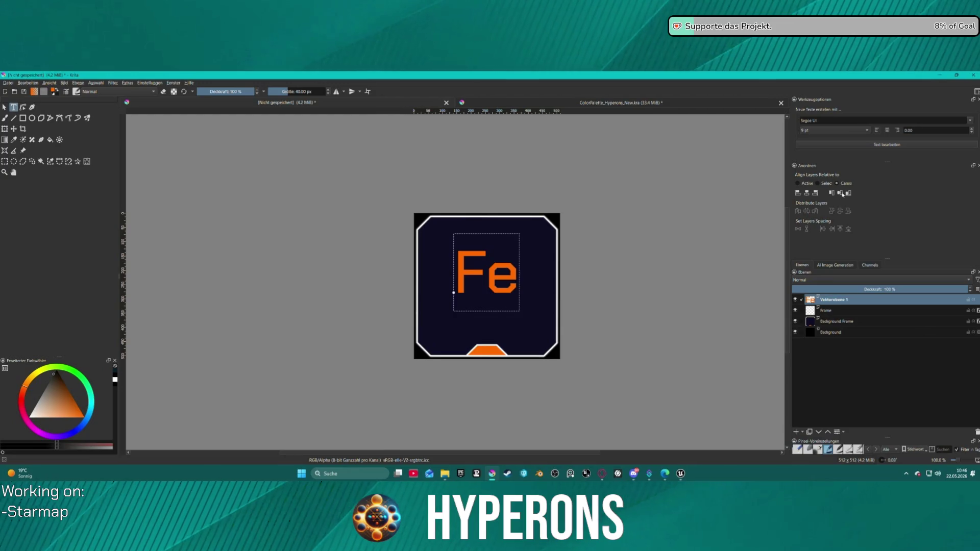
{"action": "scroll", "coordinate": [612, 284], "scroll_direction": "down", "scroll_amount": 7}
{"action": "scroll", "coordinate": [565, 285], "scroll_direction": "up", "scroll_amount": 6}
{"action": "scroll", "coordinate": [565, 284], "scroll_direction": "up", "scroll_amount": 1}
{"action": "scroll", "coordinate": [565, 284], "scroll_direction": "down", "scroll_amount": 1}
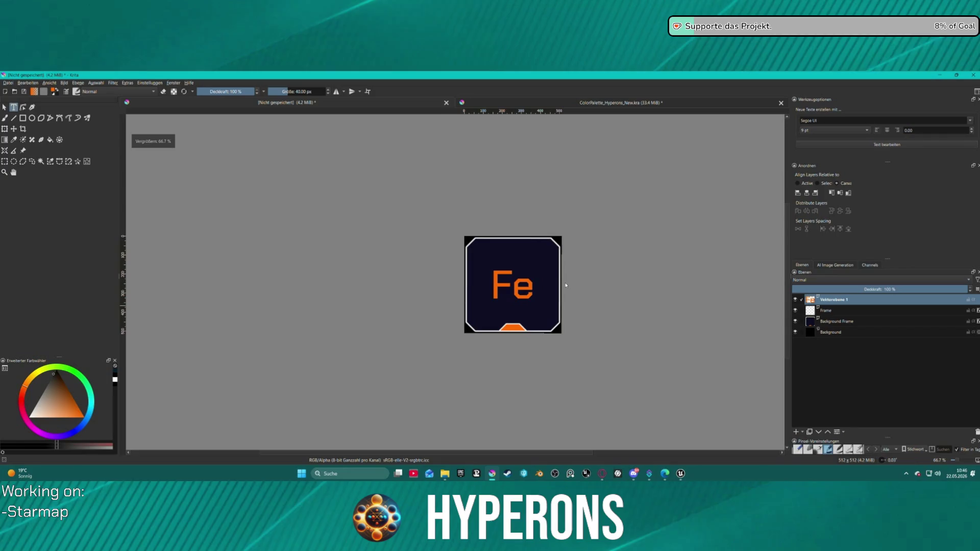
{"action": "scroll", "coordinate": [565, 285], "scroll_direction": "up", "scroll_amount": 1}
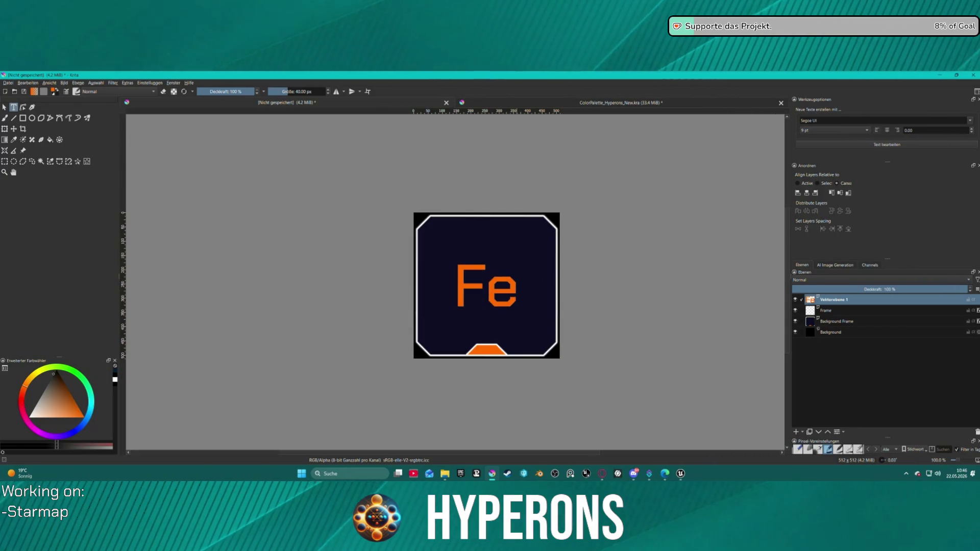
- Show the desktop, return to Krita, and zoom the canvas to 200% on the Fe tile
{"action": "key", "text": "alt+Tab"}
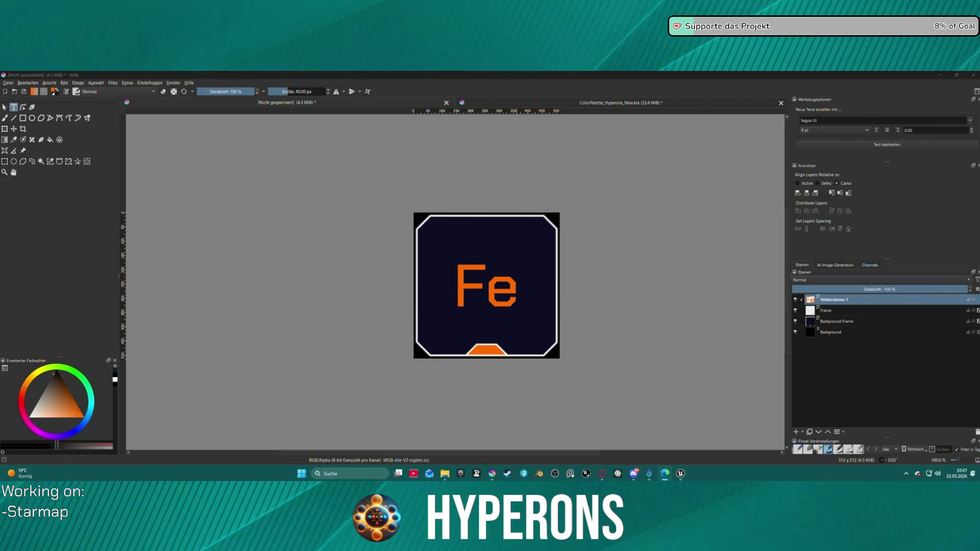
{"action": "key", "text": "super+d"}
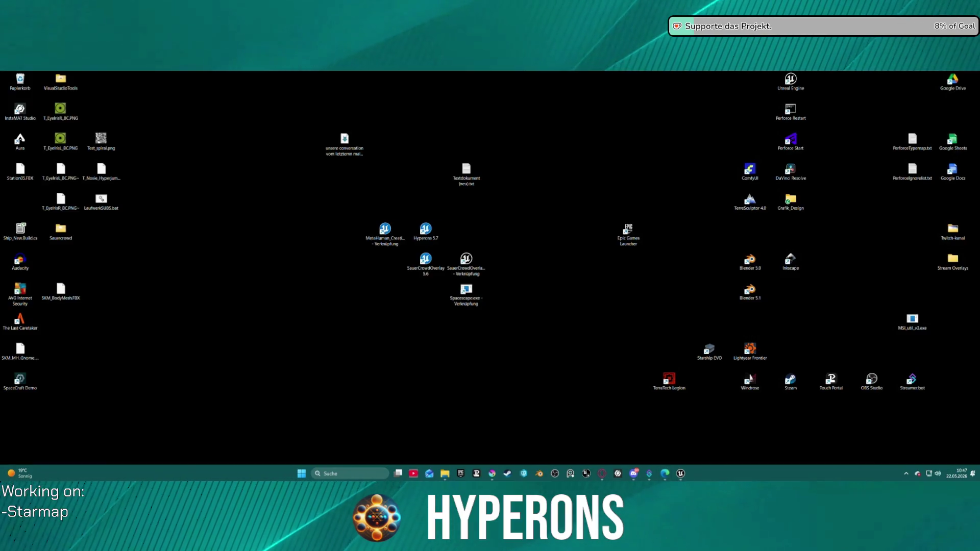
{"action": "key", "text": "super+d"}
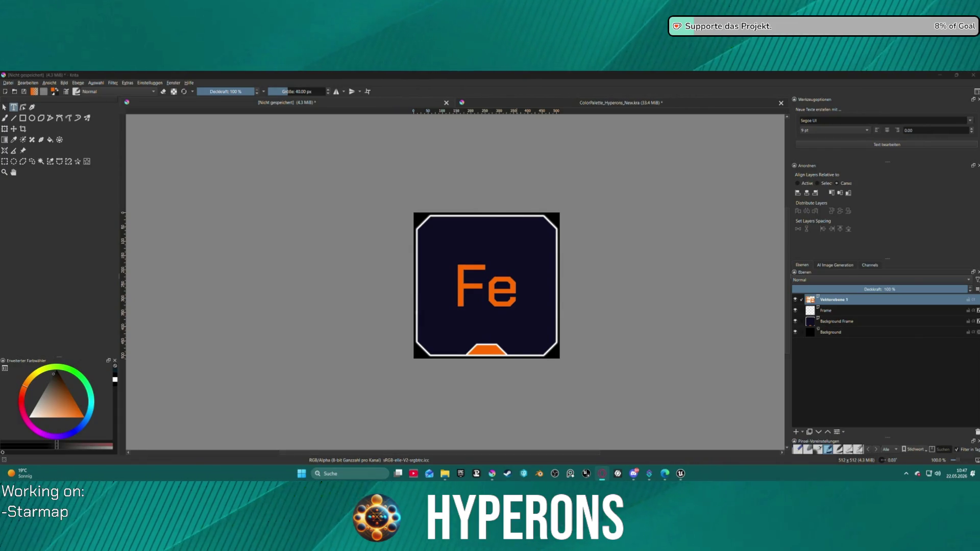
{"action": "scroll", "coordinate": [451, 387], "scroll_direction": "up", "scroll_amount": 2}
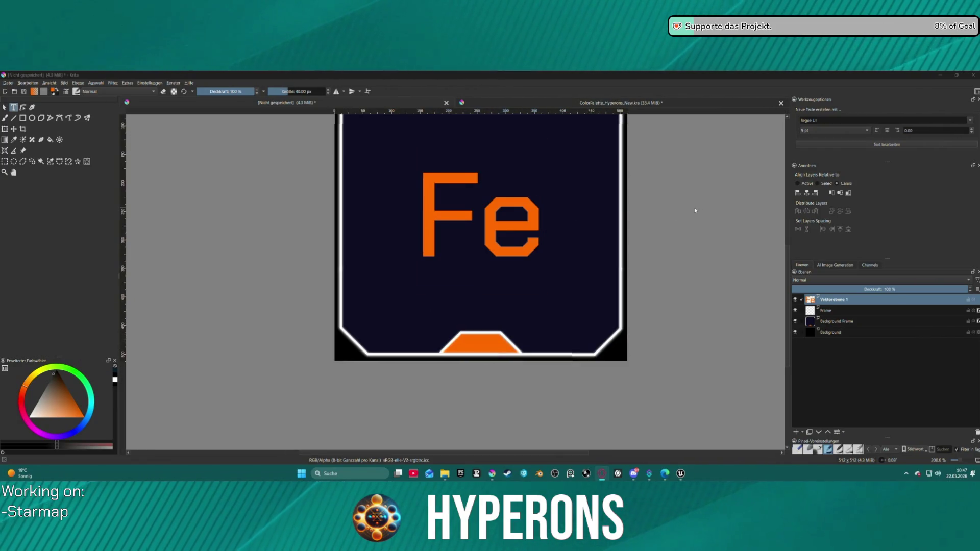
{"action": "left_click_drag", "start_coordinate": [687, 240], "coordinate": [655, 245]}
- Select the Background Frame layer in the Fe tile's Layers docker
{"action": "key", "text": "alt+Tab"}
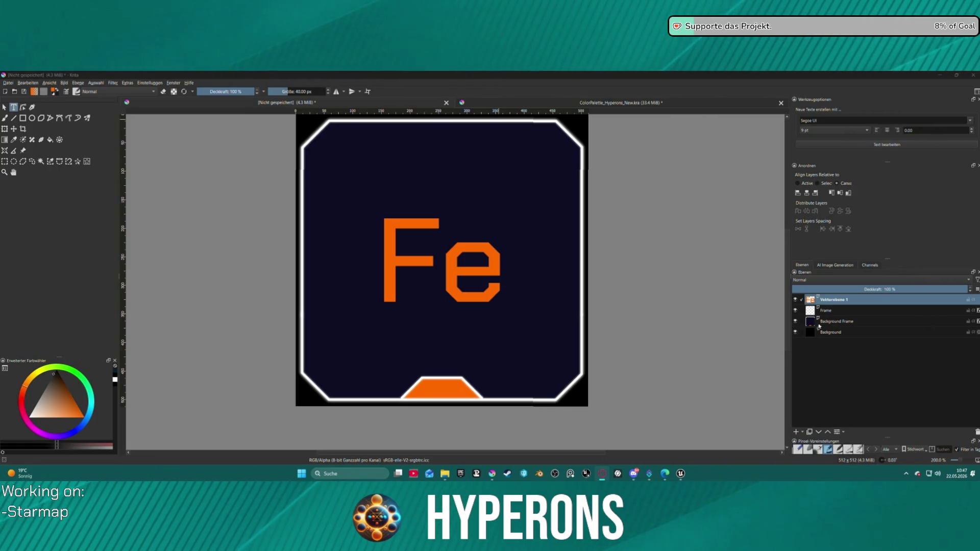
{"action": "left_click", "coordinate": [843, 322]}
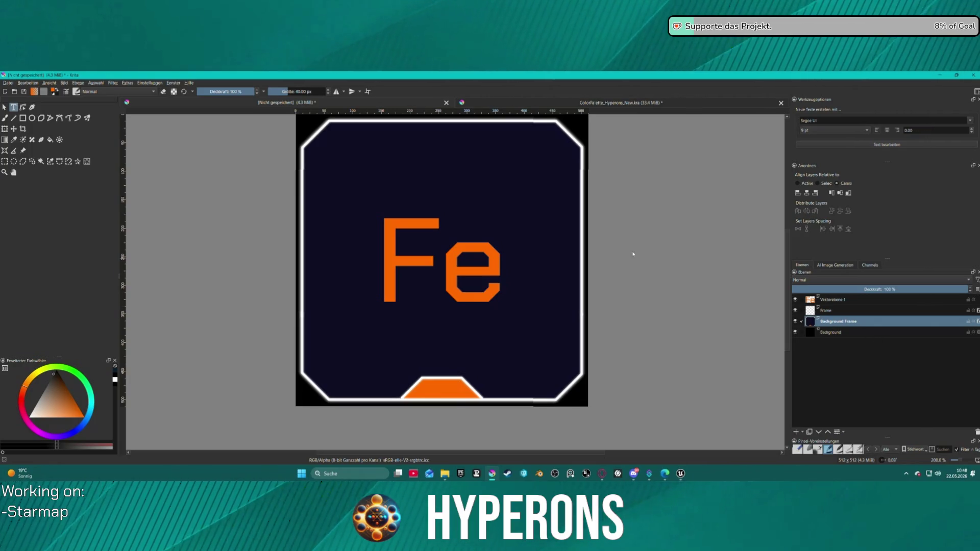
- Switch to the Shape Edit tool on the frame outline, then bring up the AI Image Generation panel
{"action": "left_click", "coordinate": [22, 107]}
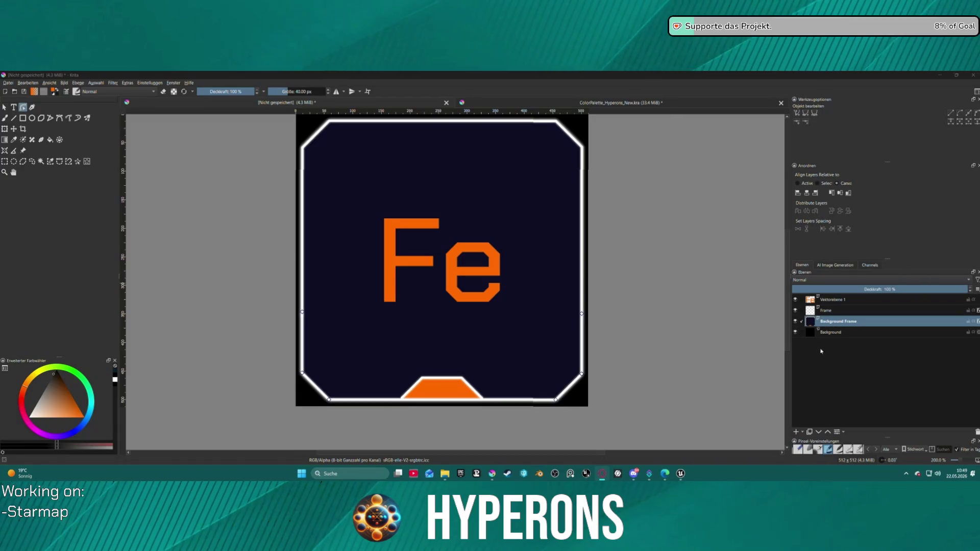
{"action": "left_click", "coordinate": [829, 265]}
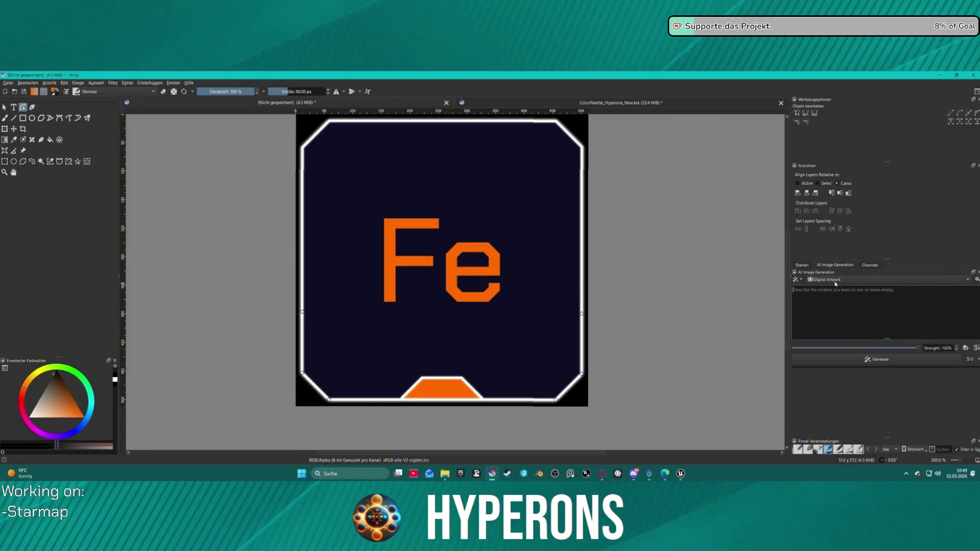
- Check the generation presets, keep Digital Artwork, and switch to Unreal Editor
{"action": "left_click", "coordinate": [852, 279]}
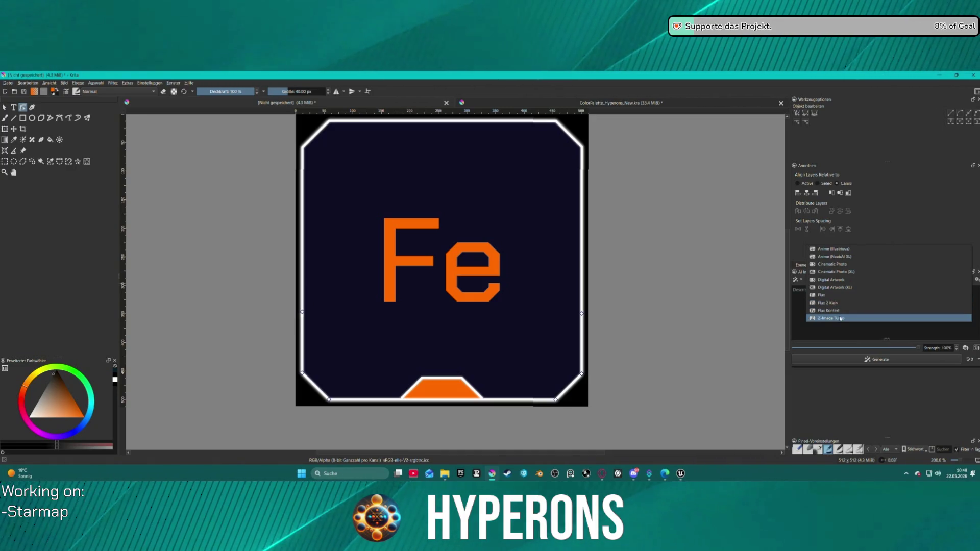
{"action": "left_click", "coordinate": [897, 205]}
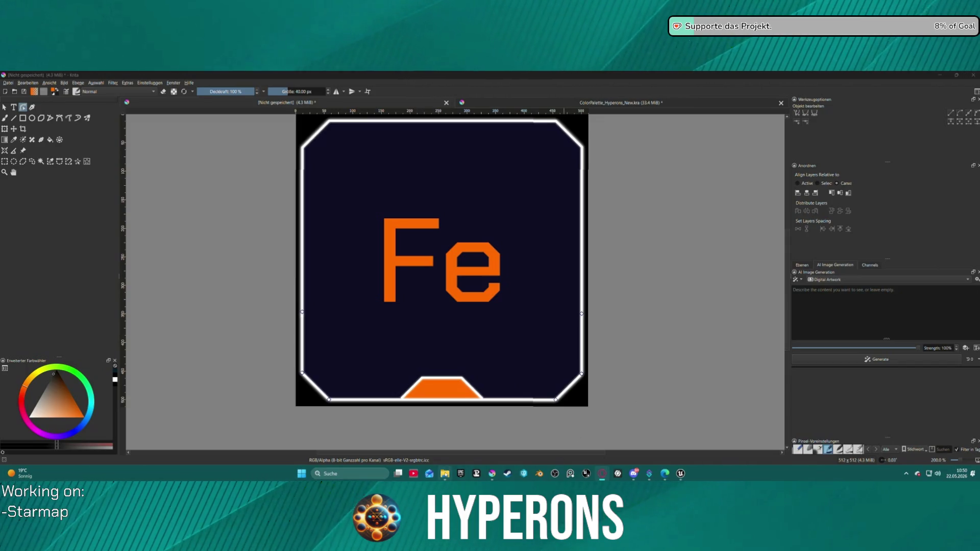
{"action": "left_click", "coordinate": [679, 474]}
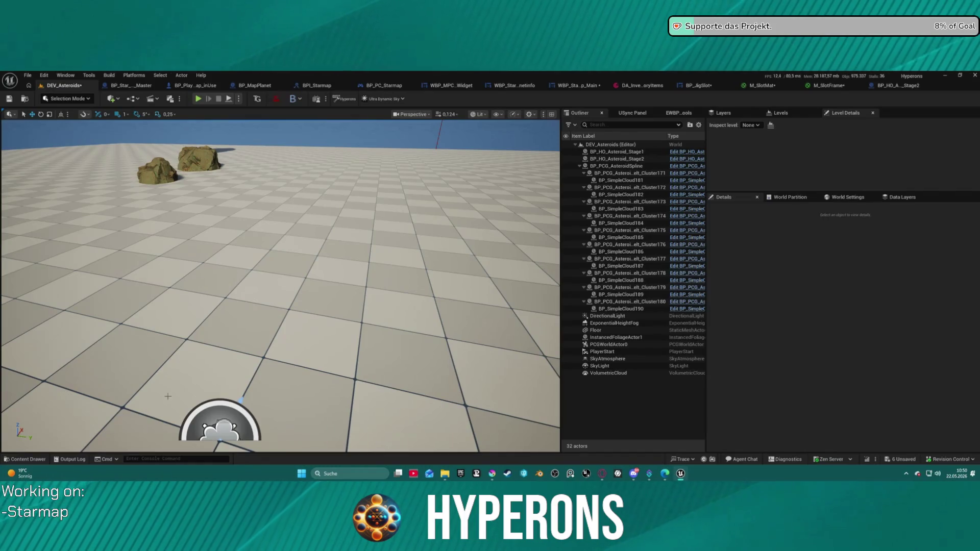
- In the Content Drawer, browse Core > General > Materials > Textures to the CleanFlaticons Textures folder
{"action": "left_click", "coordinate": [32, 459]}
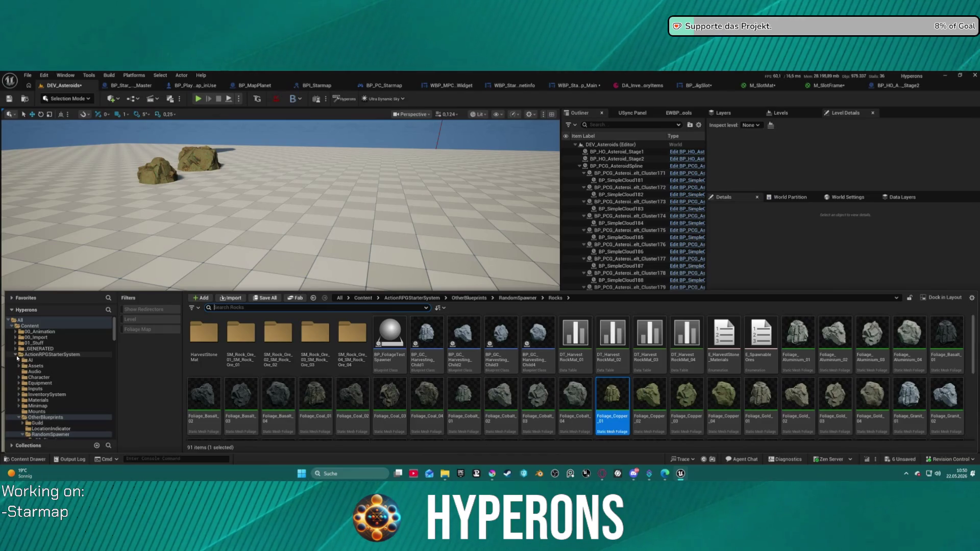
{"action": "double_click", "coordinate": [18, 355]}
{"action": "scroll", "coordinate": [34, 388], "scroll_direction": "down", "scroll_amount": 1}
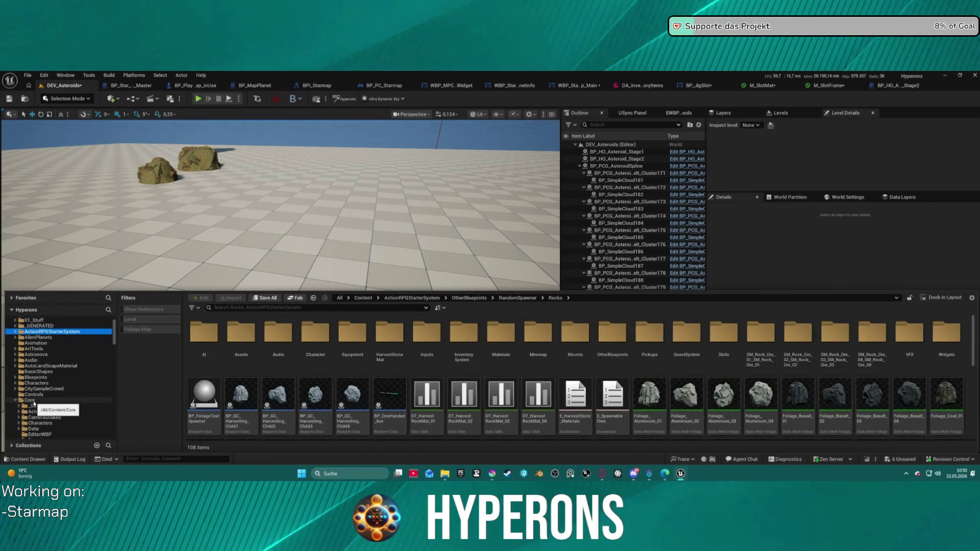
{"action": "left_click", "coordinate": [34, 401]}
{"action": "scroll", "coordinate": [31, 393], "scroll_direction": "down", "scroll_amount": 3}
{"action": "scroll", "coordinate": [29, 384], "scroll_direction": "down", "scroll_amount": 3}
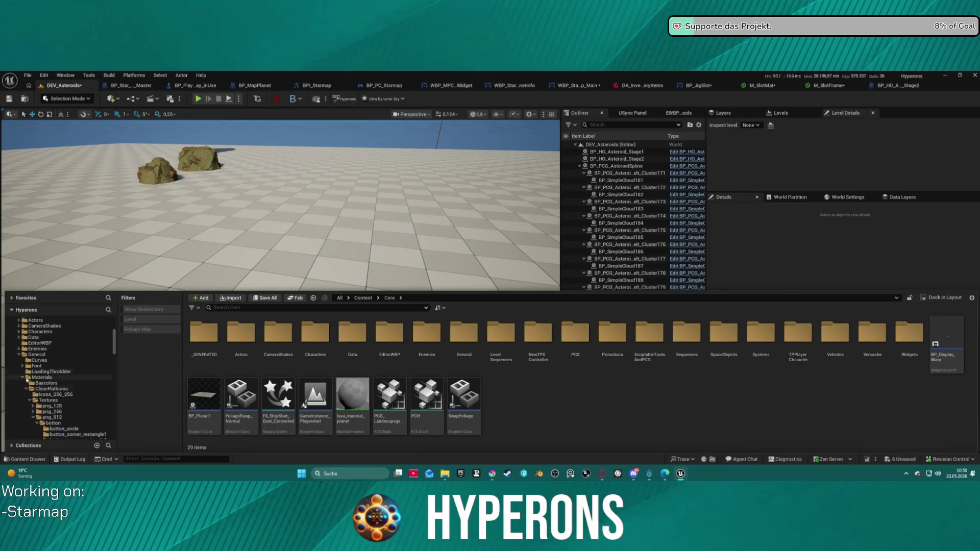
{"action": "left_click", "coordinate": [43, 356]}
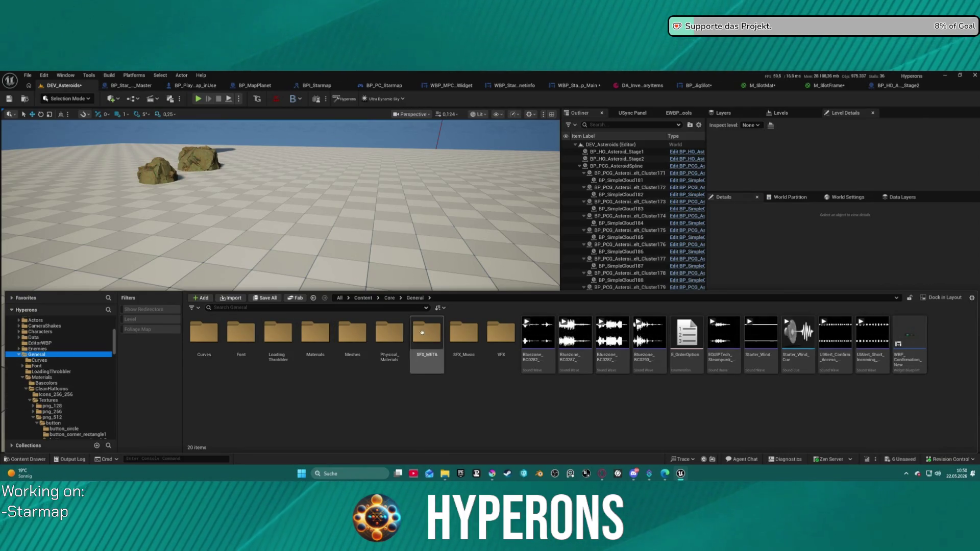
{"action": "double_click", "coordinate": [315, 337]}
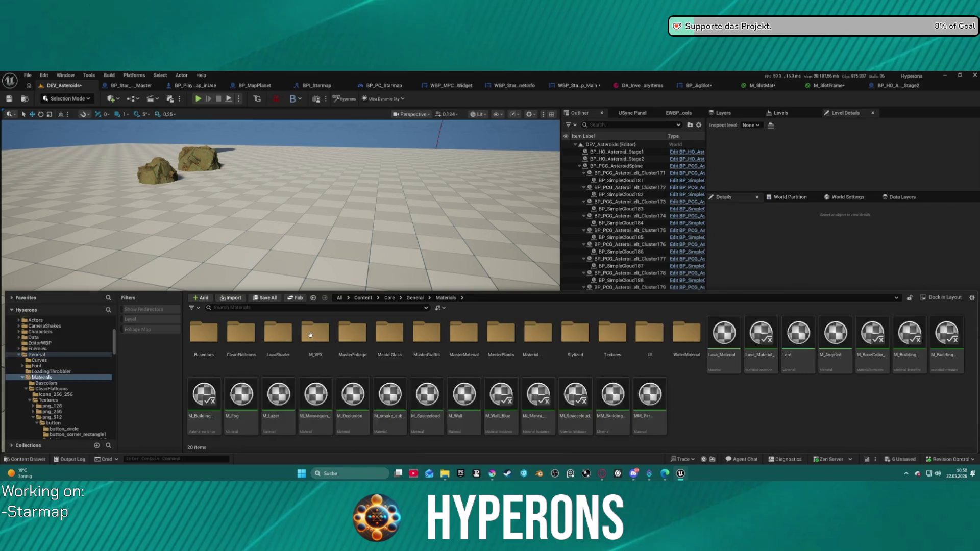
{"action": "double_click", "coordinate": [612, 334]}
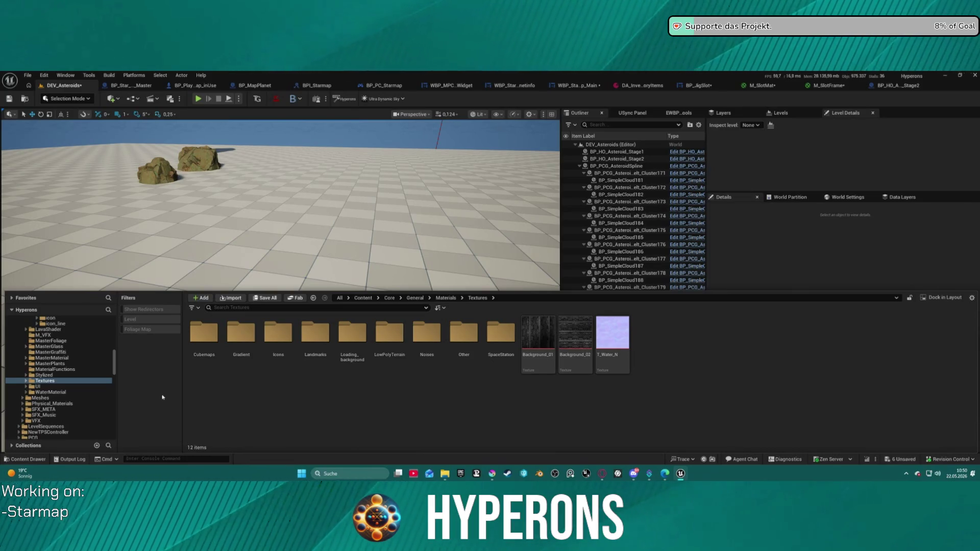
{"action": "scroll", "coordinate": [66, 362], "scroll_direction": "up", "scroll_amount": 10}
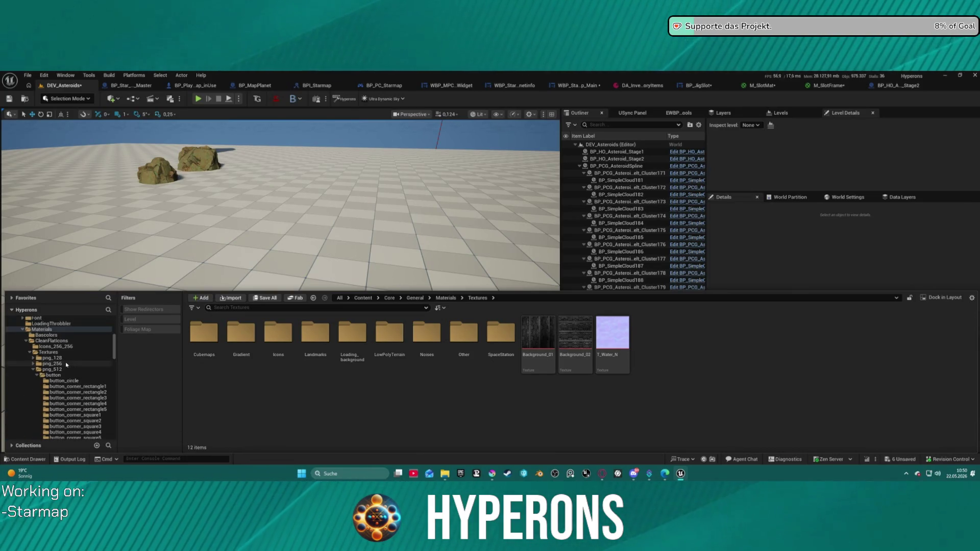
{"action": "left_click", "coordinate": [56, 352]}
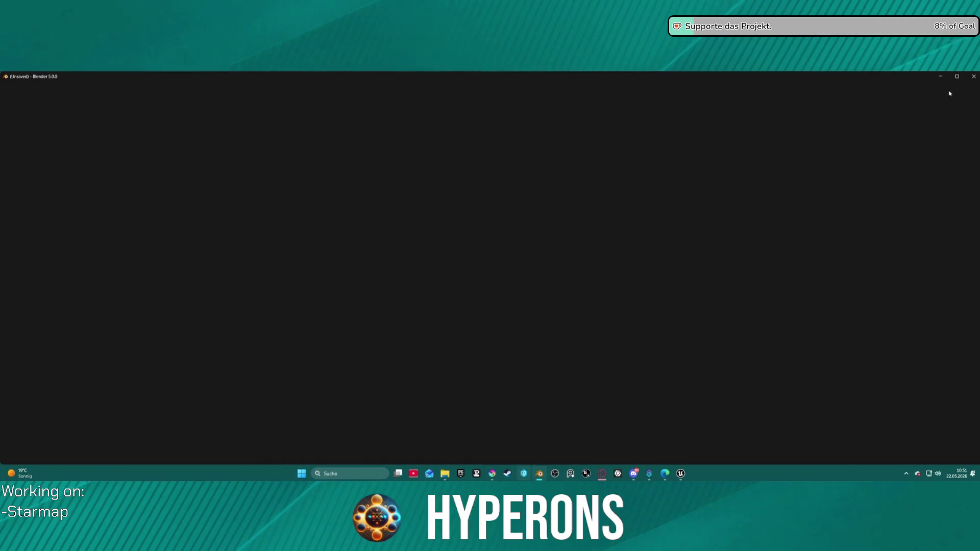
- Drop the generated rock PNG onto Krita's canvas and choose to open it as a new document
{"action": "left_click", "coordinate": [492, 473]}
{"action": "mouse_move", "coordinate": [979, 286]}
{"action": "left_mouse_down"}
{"action": "mouse_move", "coordinate": [650, 296]}
{"action": "mouse_move", "coordinate": [668, 255]}
{"action": "left_mouse_up"}
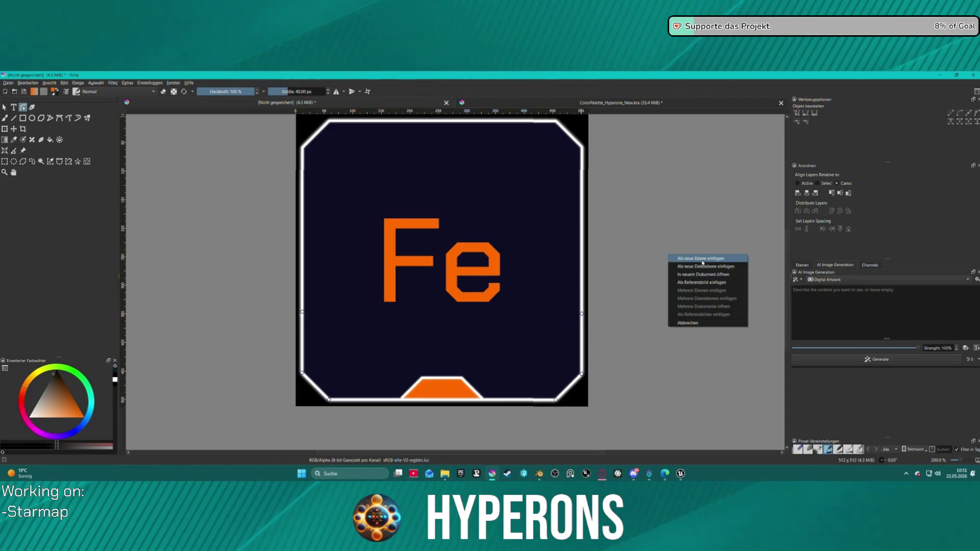
{"action": "left_click", "coordinate": [702, 274]}
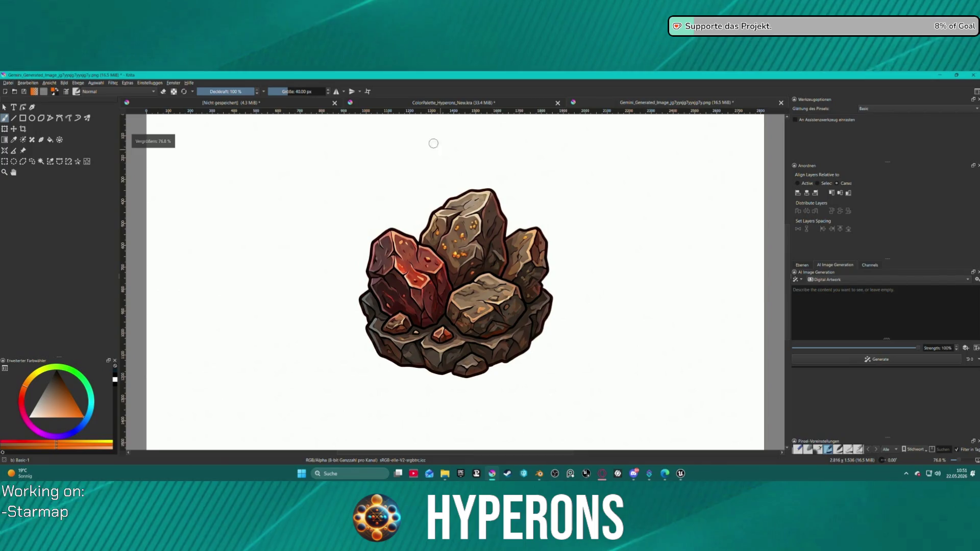
- Try AI segmentation selection on the red crystal, then clear the selection
{"action": "scroll", "coordinate": [426, 137], "scroll_direction": "down", "scroll_amount": 3}
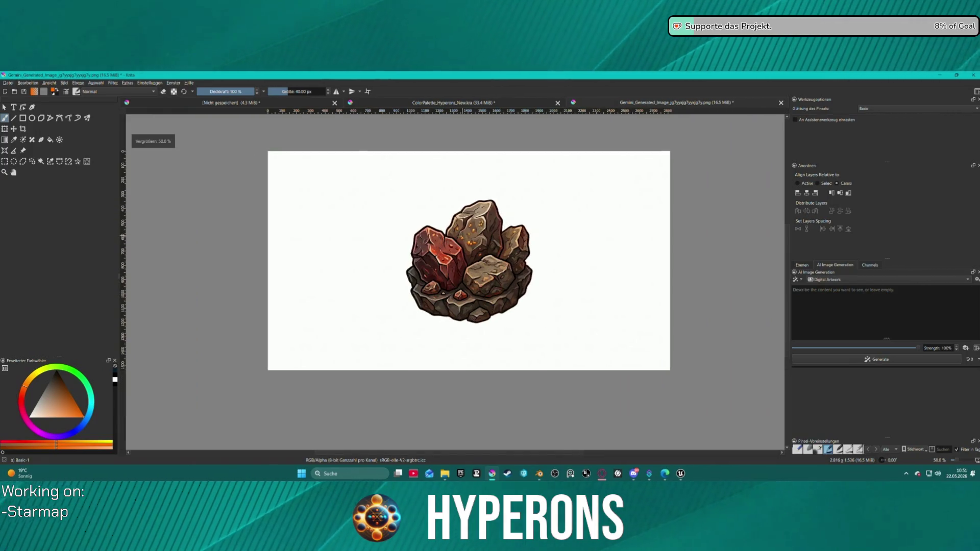
{"action": "key", "text": "ctrl+t"}
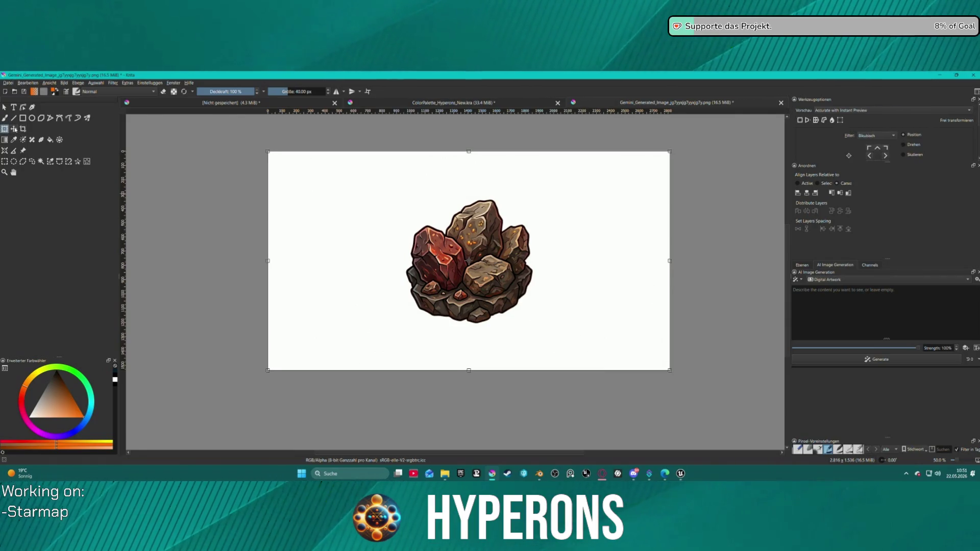
{"action": "left_click", "coordinate": [77, 161]}
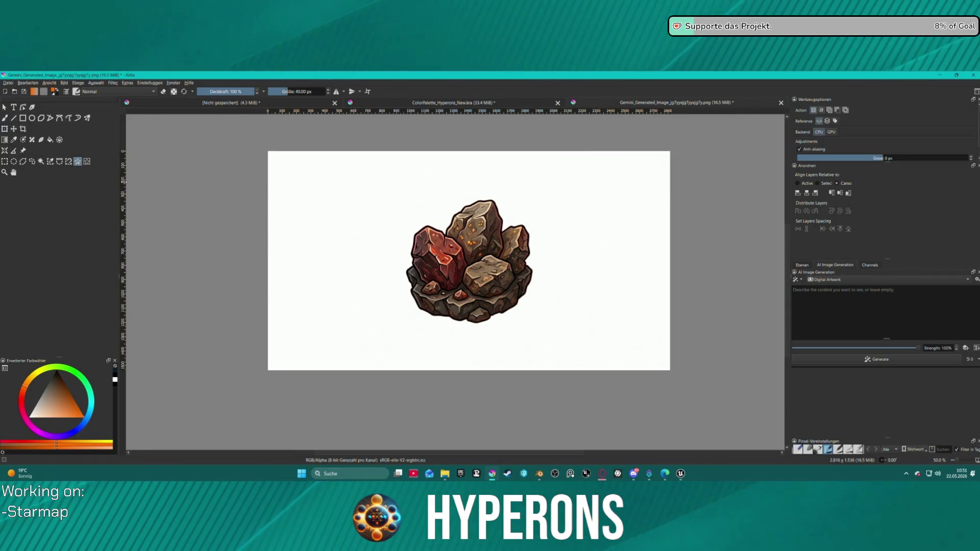
{"action": "left_click", "coordinate": [453, 272]}
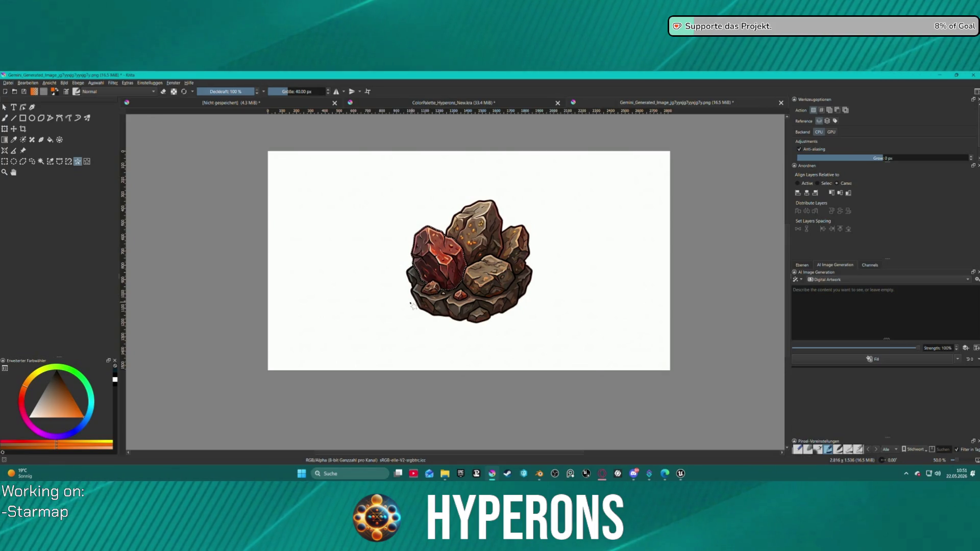
{"action": "key", "text": "shift+s"}
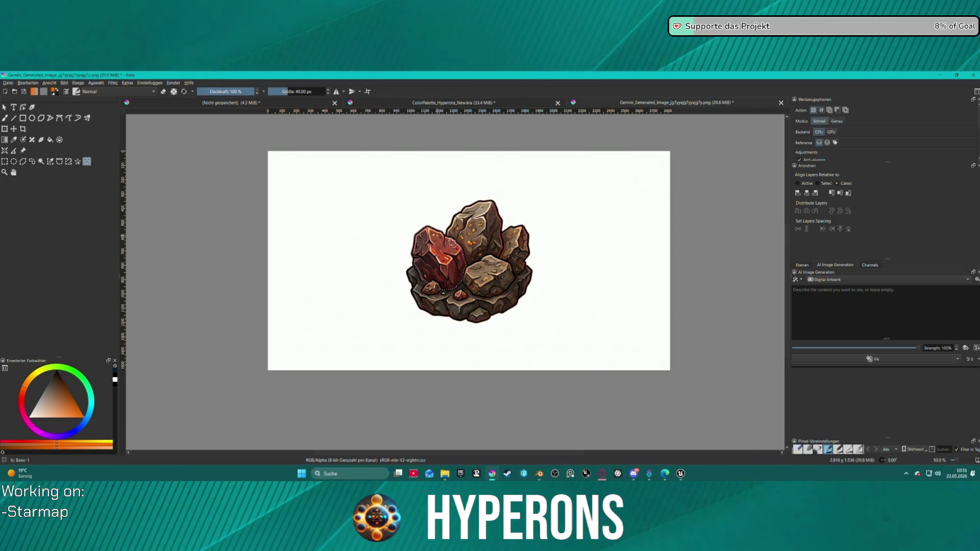
{"action": "key", "text": "ctrl+shift+a"}
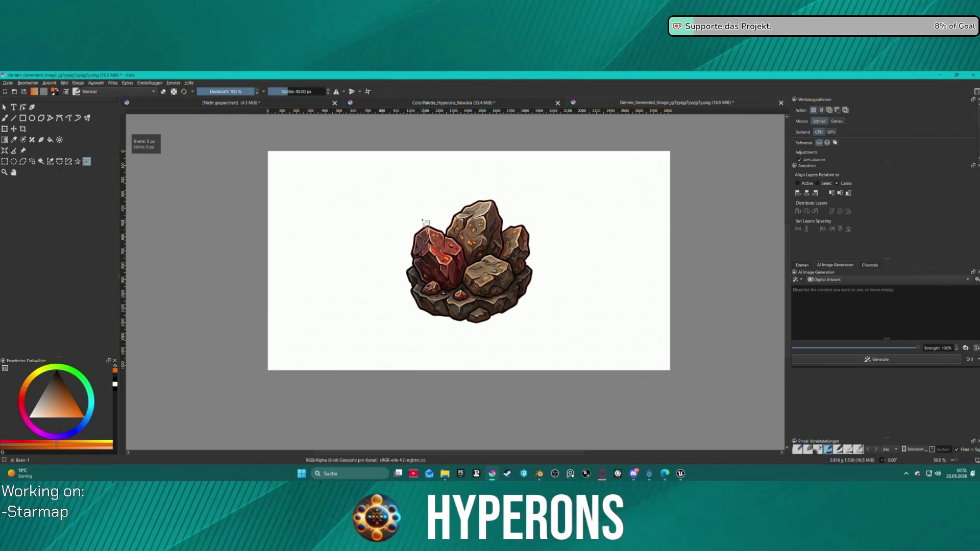
- Box-select the whole rock cluster in precise (Genau) mode, check it with Delete and undo, then return to the Fe tile
{"action": "mouse_move", "coordinate": [395, 200]}
{"action": "left_mouse_down"}
{"action": "mouse_move", "coordinate": [615, 325]}
{"action": "mouse_move", "coordinate": [541, 332]}
{"action": "left_mouse_up"}
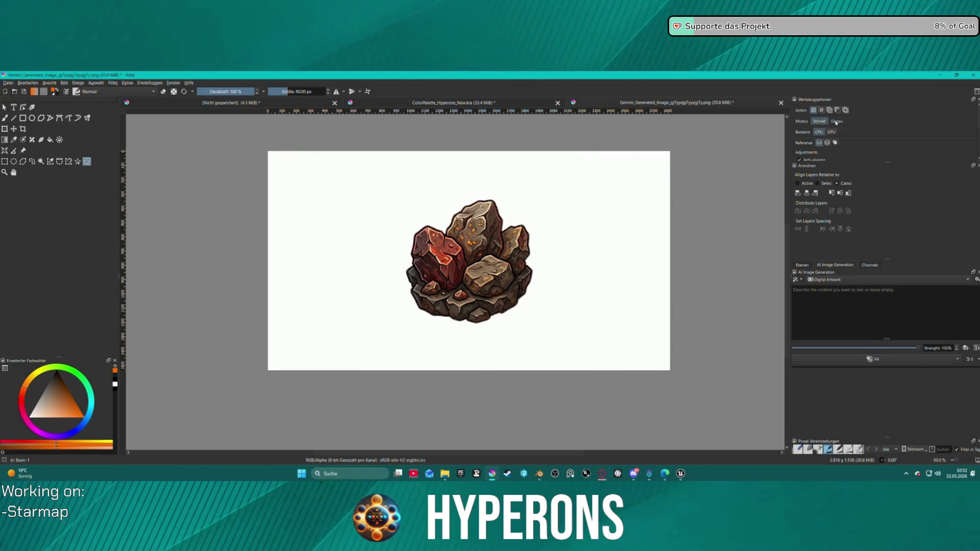
{"action": "left_click", "coordinate": [835, 122]}
{"action": "left_click_drag", "start_coordinate": [367, 185], "coordinate": [558, 330]}
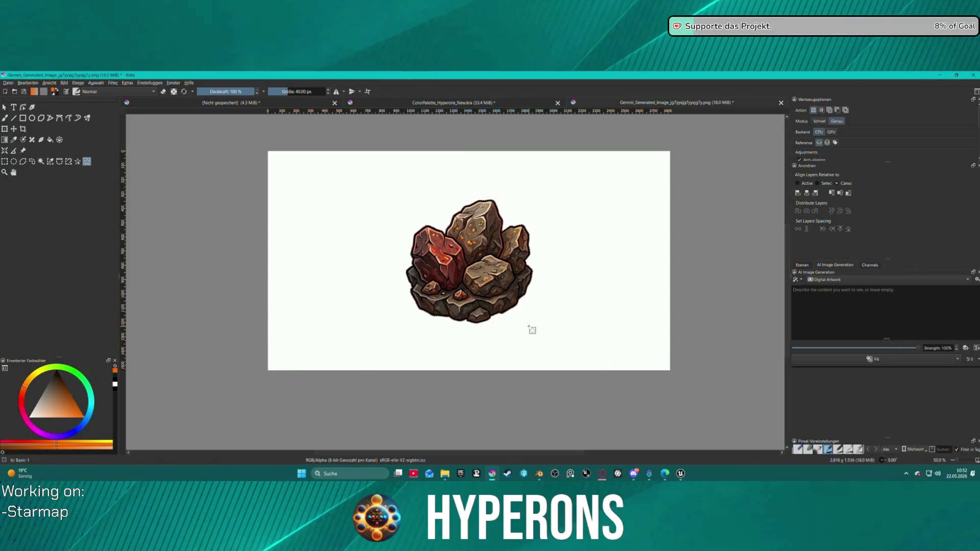
{"action": "key", "text": "Delete"}
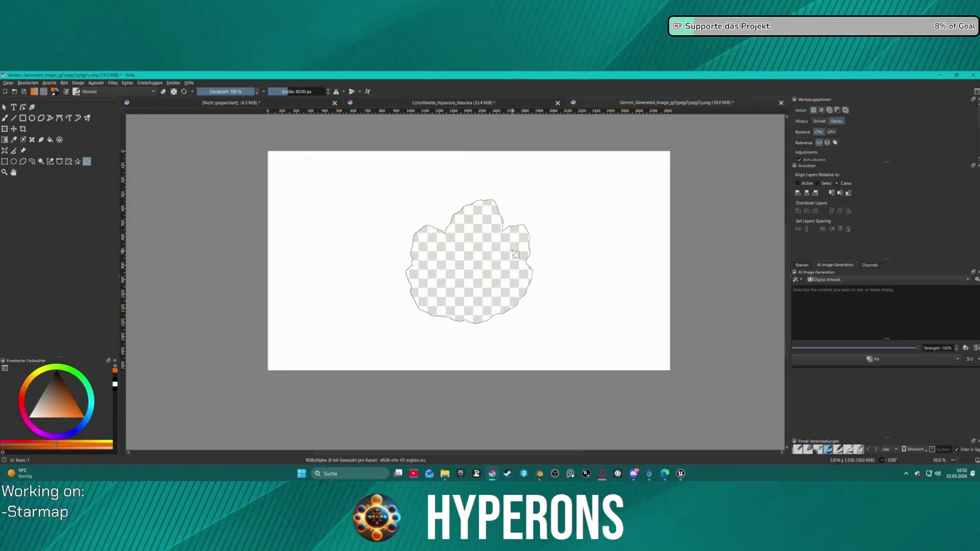
{"action": "key", "text": "ctrl+z"}
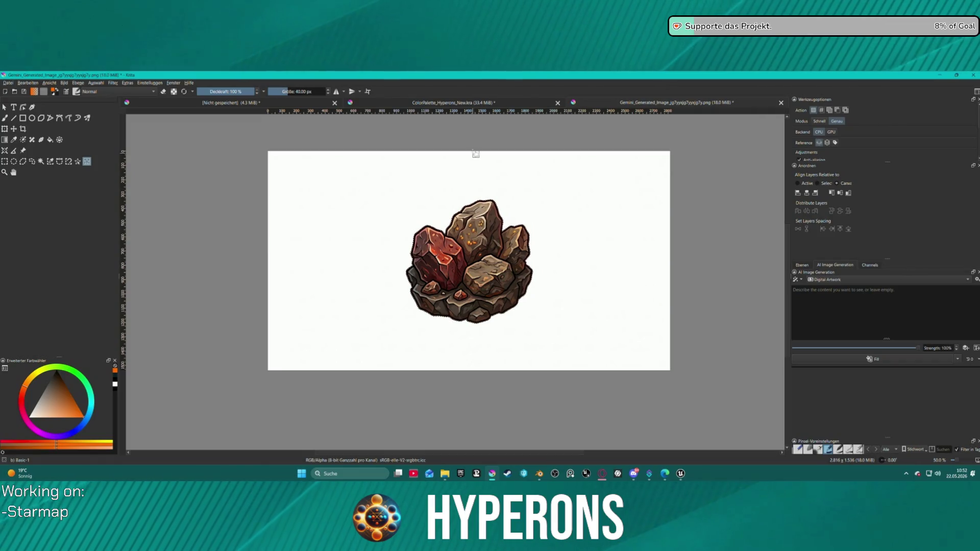
{"action": "left_click", "coordinate": [229, 103]}
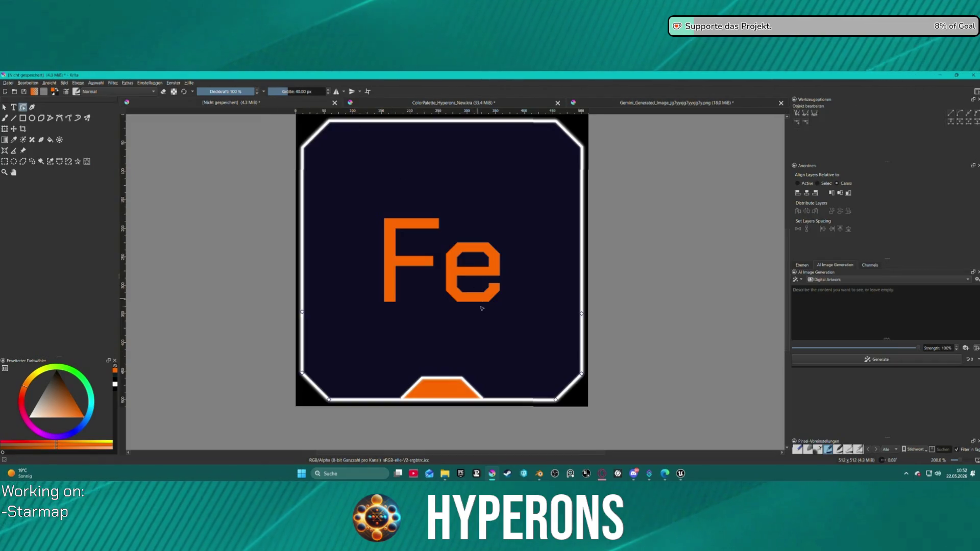
- Paste the rock into the Fe tile as its Background layer and begin transforming it
{"action": "key", "text": "ctrl+v"}
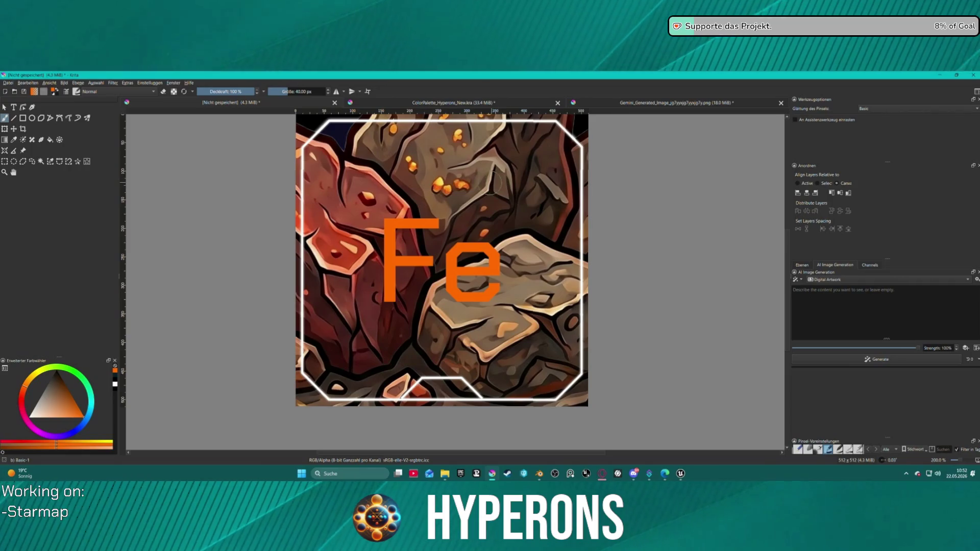
{"action": "scroll", "coordinate": [180, 156], "scroll_direction": "down", "scroll_amount": 2}
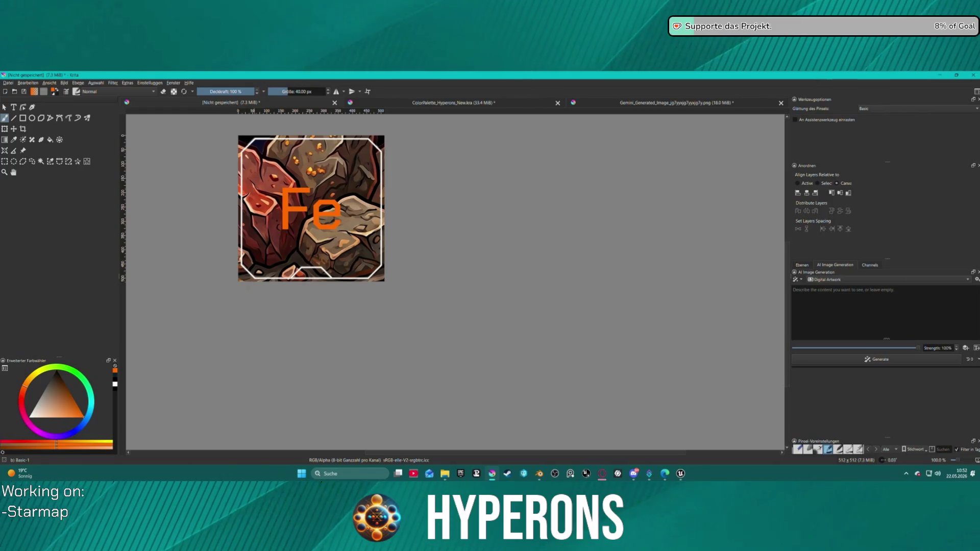
{"action": "key", "text": "super"}
{"action": "key", "text": "super"}
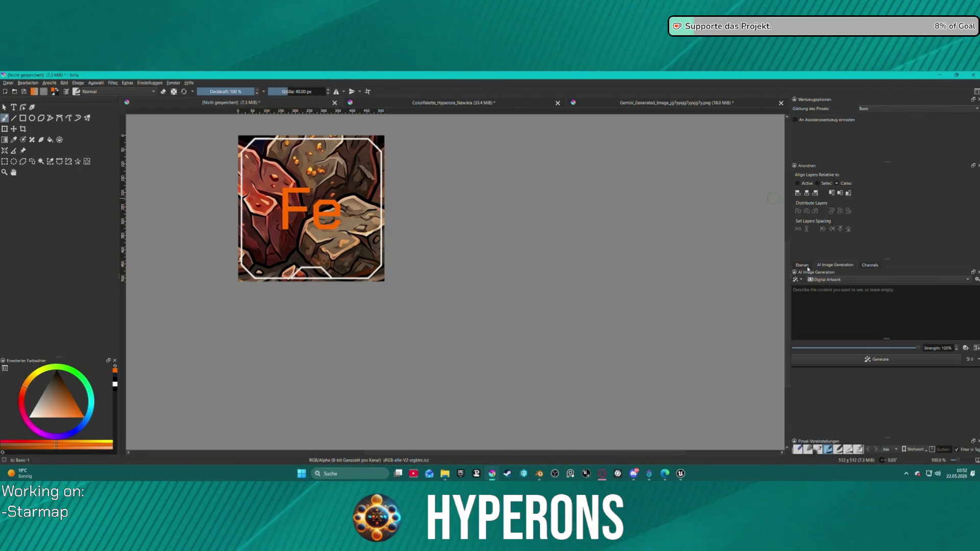
{"action": "left_click", "coordinate": [807, 267]}
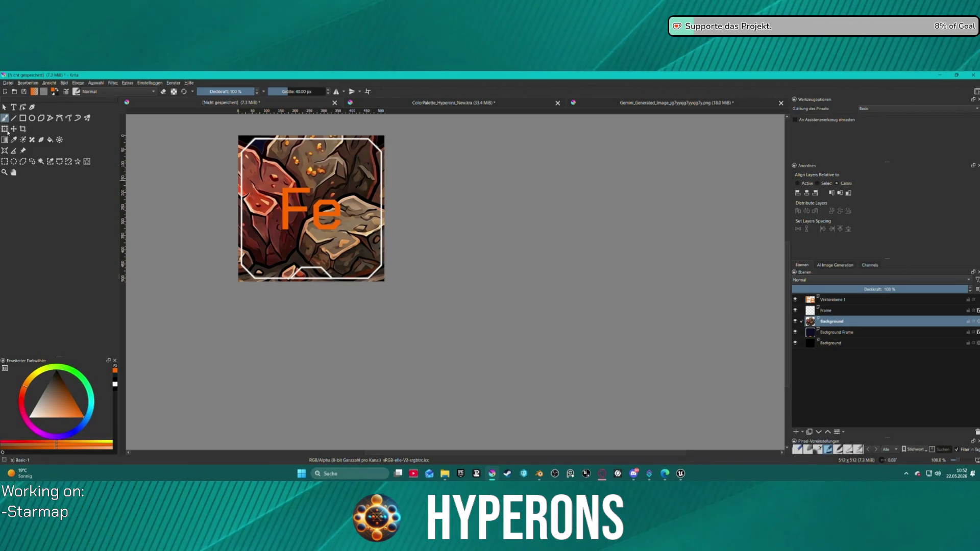
{"action": "left_click", "coordinate": [4, 129]}
{"action": "scroll", "coordinate": [413, 166], "scroll_direction": "down", "scroll_amount": 2}
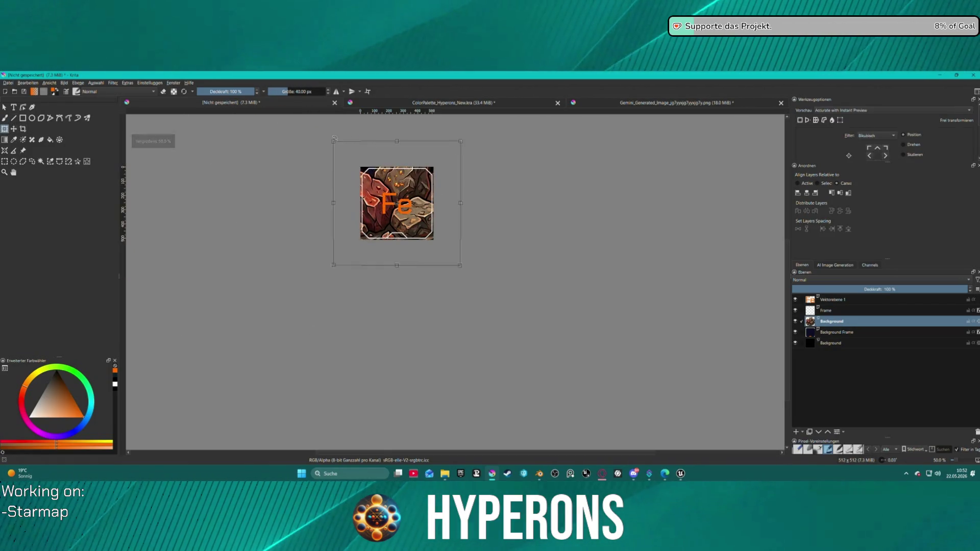
- Scale the rock down toward the lower-right corner and move its layer to the top of the stack
{"action": "left_click_drag", "start_coordinate": [333, 142], "coordinate": [436, 241]}
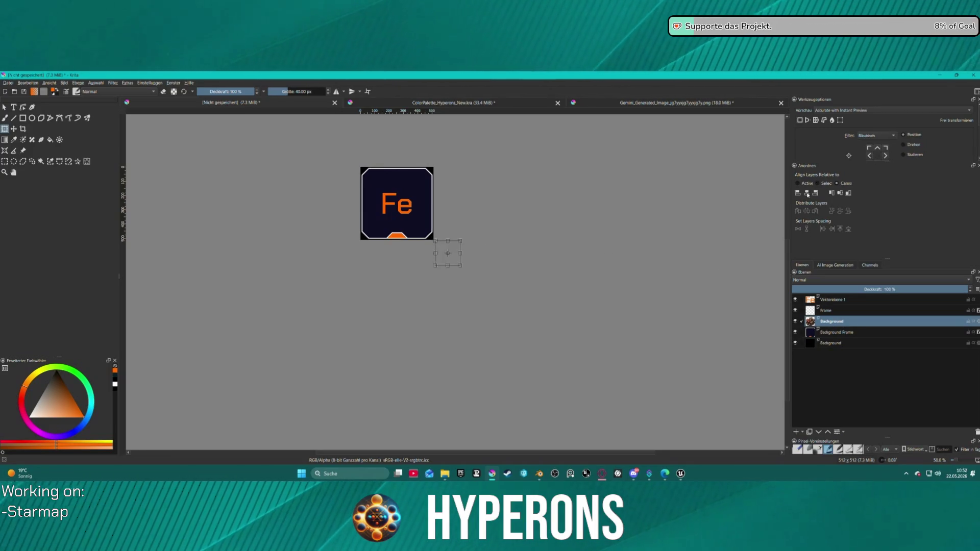
{"action": "scroll", "coordinate": [433, 217], "scroll_direction": "up", "scroll_amount": 5}
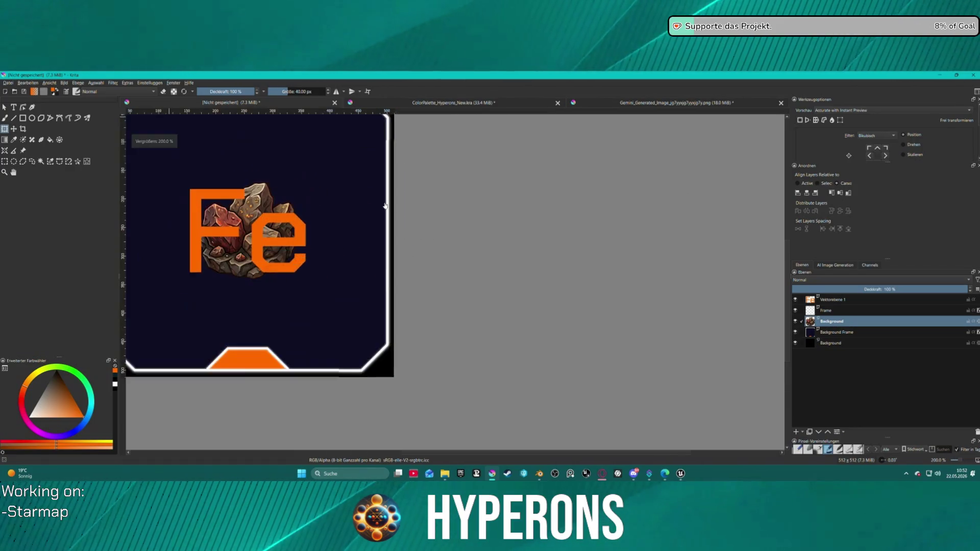
{"action": "scroll", "coordinate": [278, 205], "scroll_direction": "down", "scroll_amount": 4}
{"action": "mouse_move", "coordinate": [372, 191]}
{"action": "left_mouse_down"}
{"action": "mouse_move", "coordinate": [434, 195]}
{"action": "mouse_move", "coordinate": [387, 204]}
{"action": "mouse_move", "coordinate": [436, 213]}
{"action": "mouse_move", "coordinate": [587, 417]}
{"action": "mouse_move", "coordinate": [479, 326]}
{"action": "mouse_move", "coordinate": [500, 336]}
{"action": "left_mouse_up"}
{"action": "scroll", "coordinate": [377, 209], "scroll_direction": "up", "scroll_amount": 3}
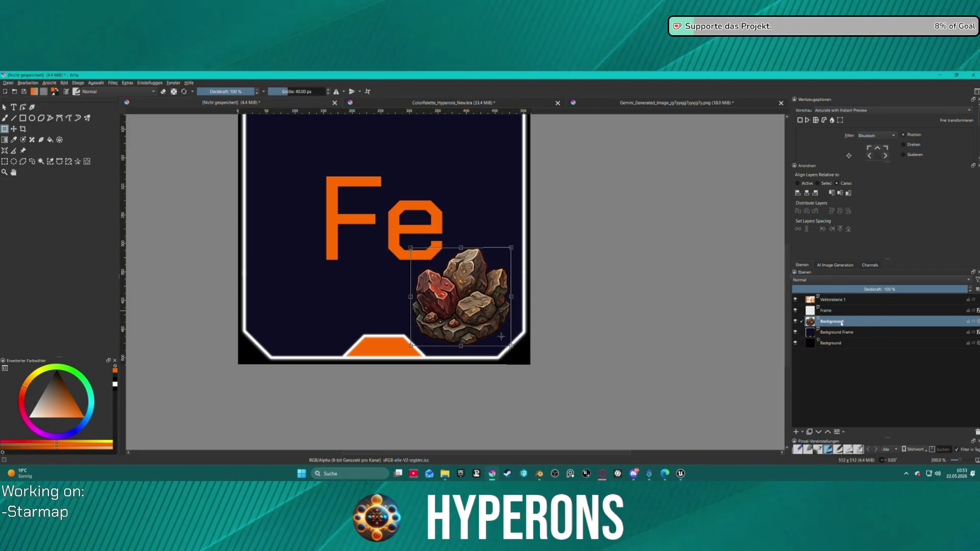
{"action": "left_click_drag", "start_coordinate": [837, 322], "coordinate": [837, 298]}
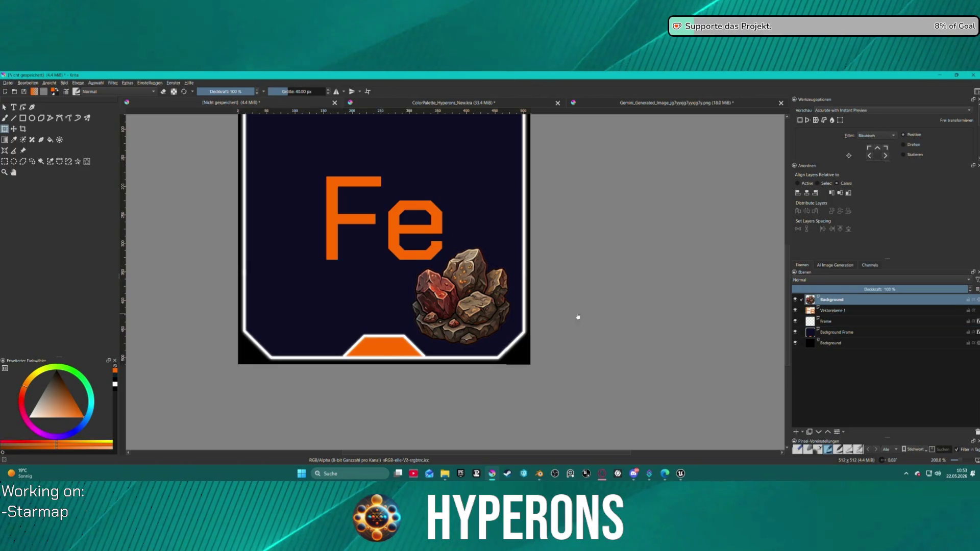
{"action": "scroll", "coordinate": [458, 277], "scroll_direction": "down", "scroll_amount": 1}
{"action": "scroll", "coordinate": [558, 291], "scroll_direction": "down", "scroll_amount": 1}
{"action": "left_click_drag", "start_coordinate": [517, 291], "coordinate": [394, 281]}
{"action": "scroll", "coordinate": [316, 301], "scroll_direction": "up", "scroll_amount": 3}
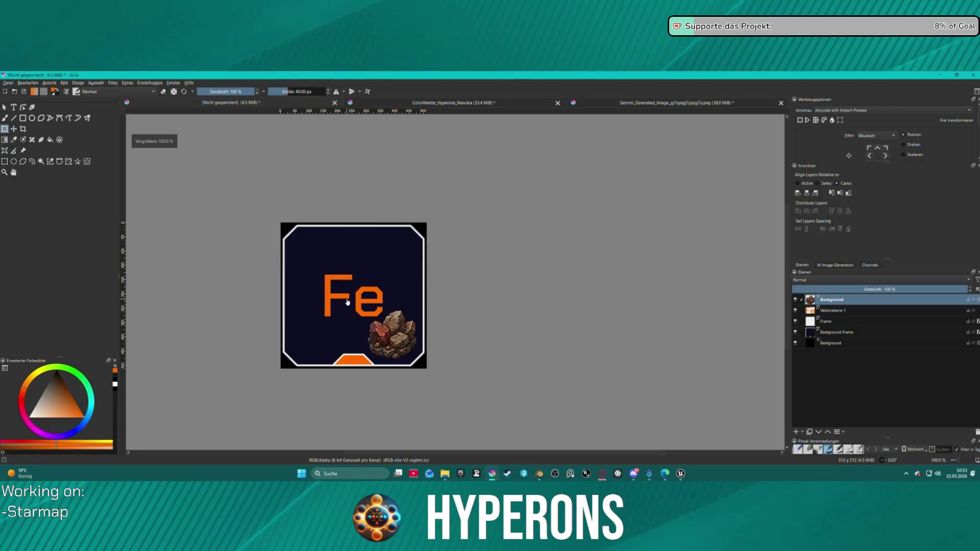
{"action": "scroll", "coordinate": [428, 295], "scroll_direction": "down", "scroll_amount": 1}
{"action": "scroll", "coordinate": [434, 318], "scroll_direction": "up", "scroll_amount": 2}
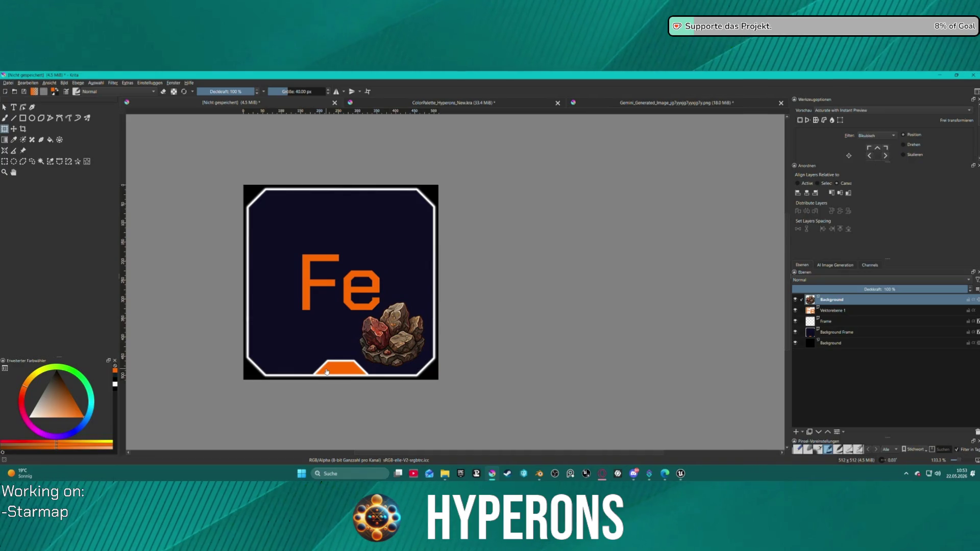
{"action": "left_click", "coordinate": [836, 332]}
- Select the Fe text shape on Vektorebene 1 with the Transform tool
{"action": "left_click", "coordinate": [837, 311]}
{"action": "left_click", "coordinate": [840, 321]}
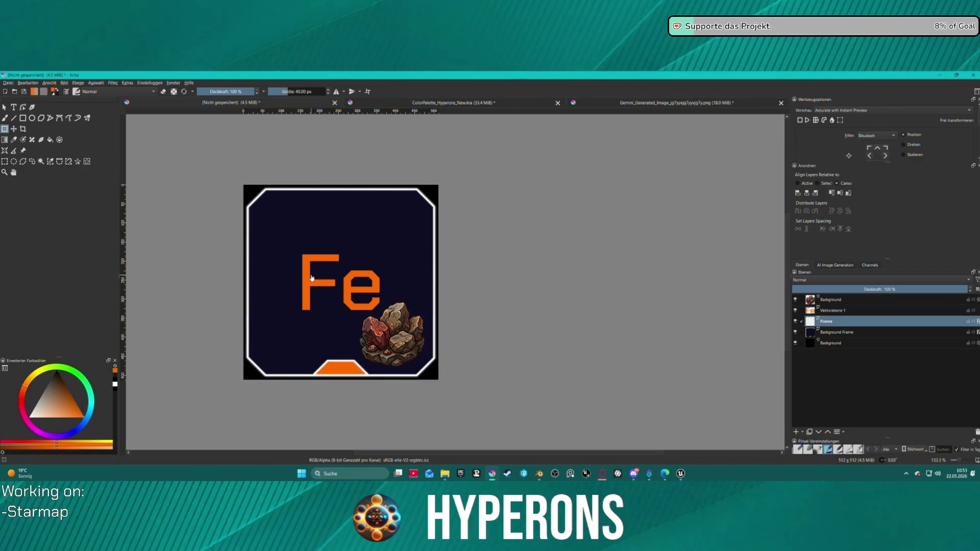
{"action": "left_click", "coordinate": [832, 310]}
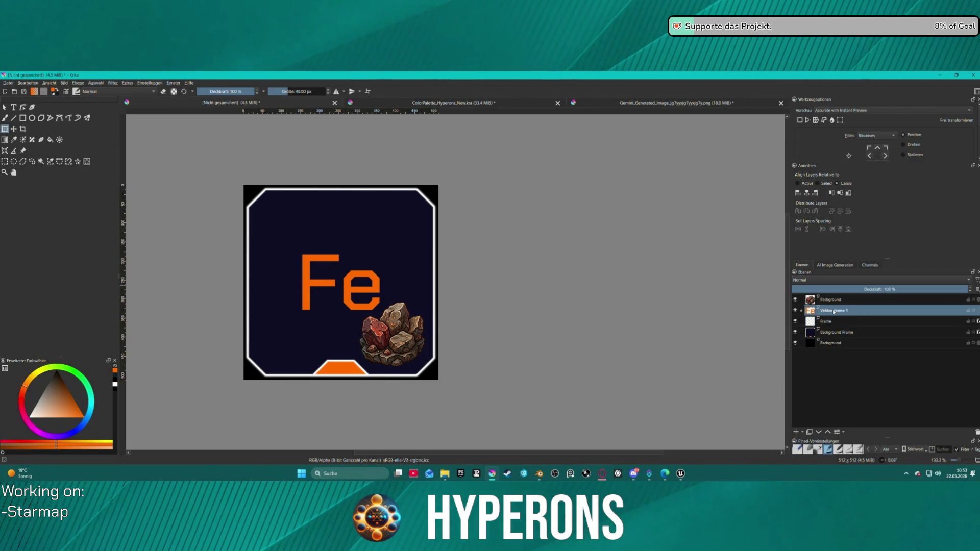
{"action": "left_click", "coordinate": [308, 280]}
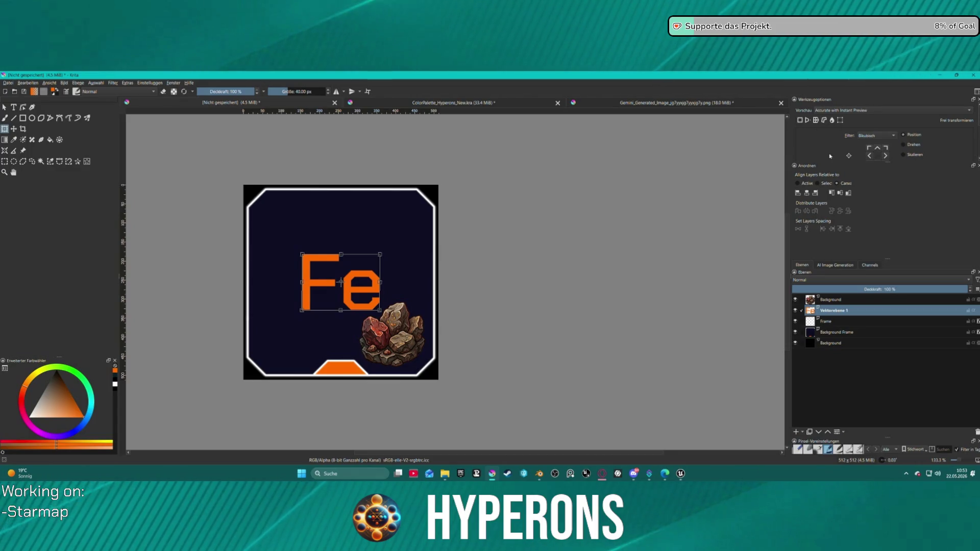
{"action": "scroll", "coordinate": [947, 160], "scroll_direction": "down", "scroll_amount": 2}
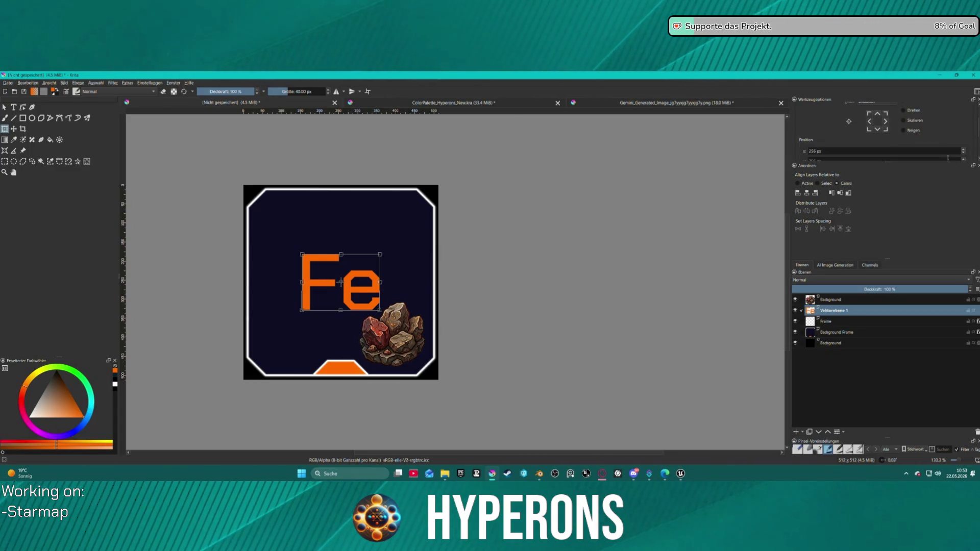
{"action": "scroll", "coordinate": [857, 153], "scroll_direction": "down", "scroll_amount": 2}
{"action": "double_click", "coordinate": [826, 127]}
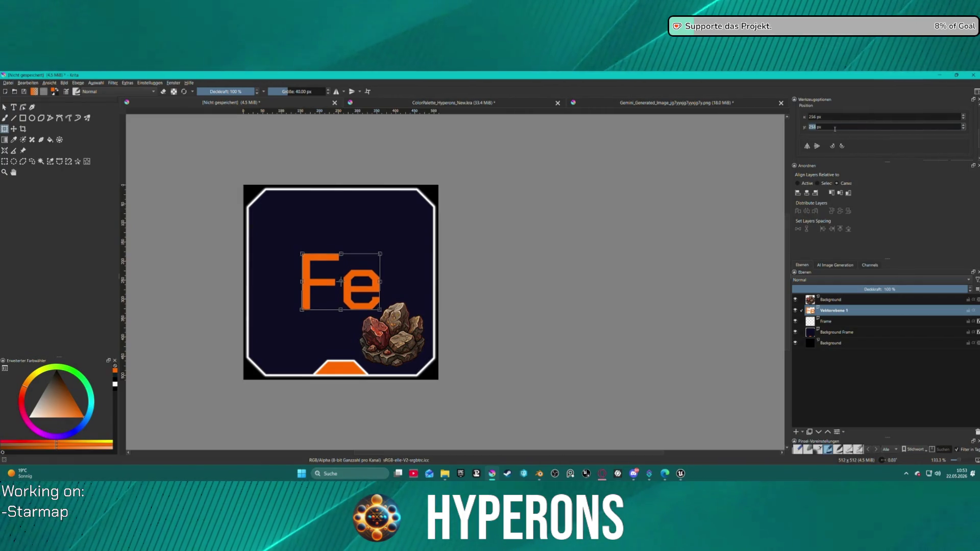
{"action": "scroll", "coordinate": [668, 189], "scroll_direction": "down", "scroll_amount": 7}
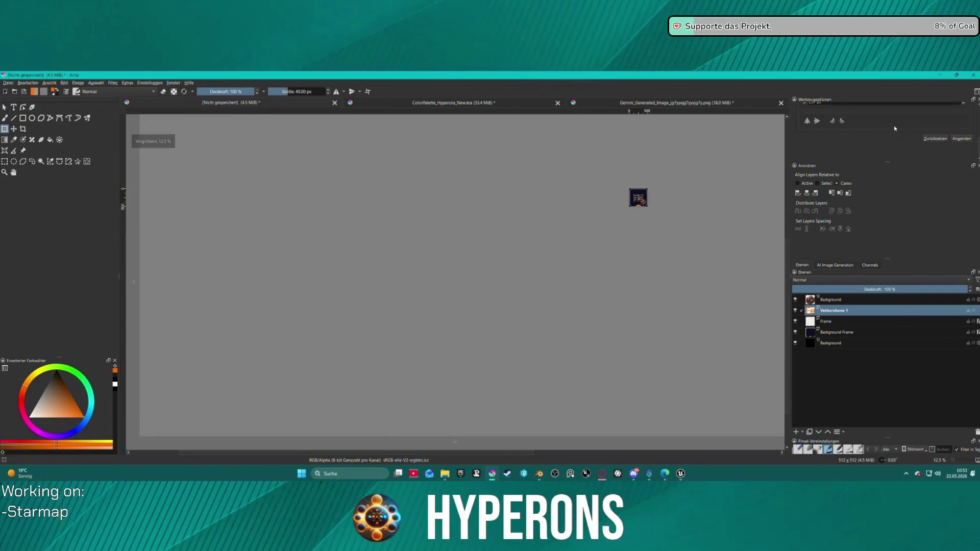
{"action": "scroll", "coordinate": [668, 186], "scroll_direction": "up", "scroll_amount": 8}
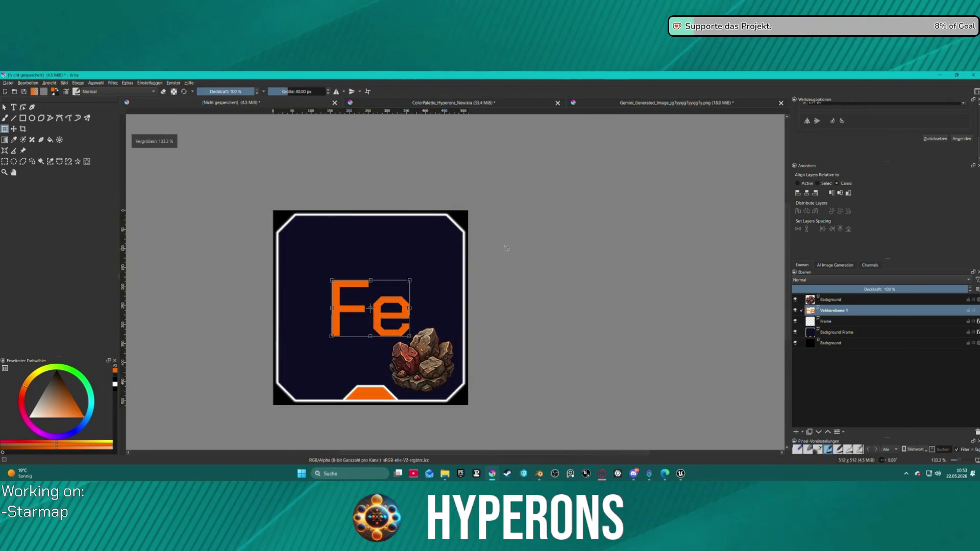
{"action": "scroll", "coordinate": [850, 122], "scroll_direction": "up", "scroll_amount": 1}
- Place the Fe text at X 256 px, Y 201 px, and shrink the rock image from its corner
{"action": "double_click", "coordinate": [850, 111]}
{"action": "key", "text": "Down"}
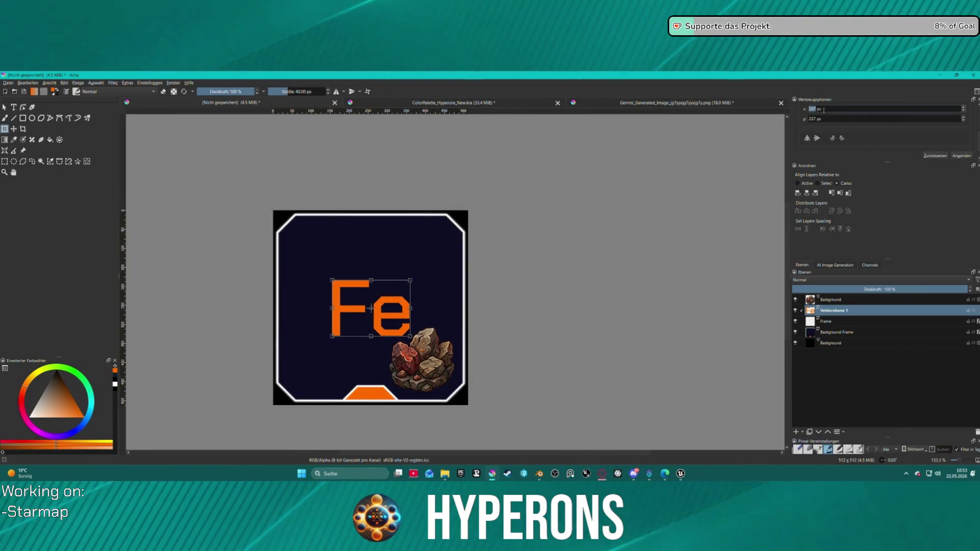
{"action": "double_click", "coordinate": [834, 119]}
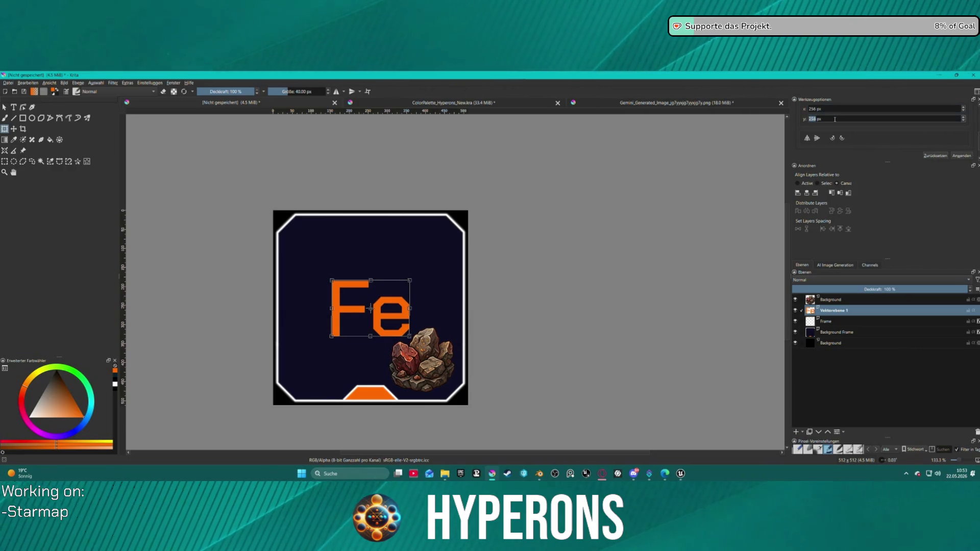
{"action": "key", "text": "Down"}
{"action": "key", "text": "Down"}
{"action": "key", "text": "Down"}
{"action": "key", "text": "Down"}
{"action": "key", "text": "Down"}
{"action": "key", "text": "Down"}
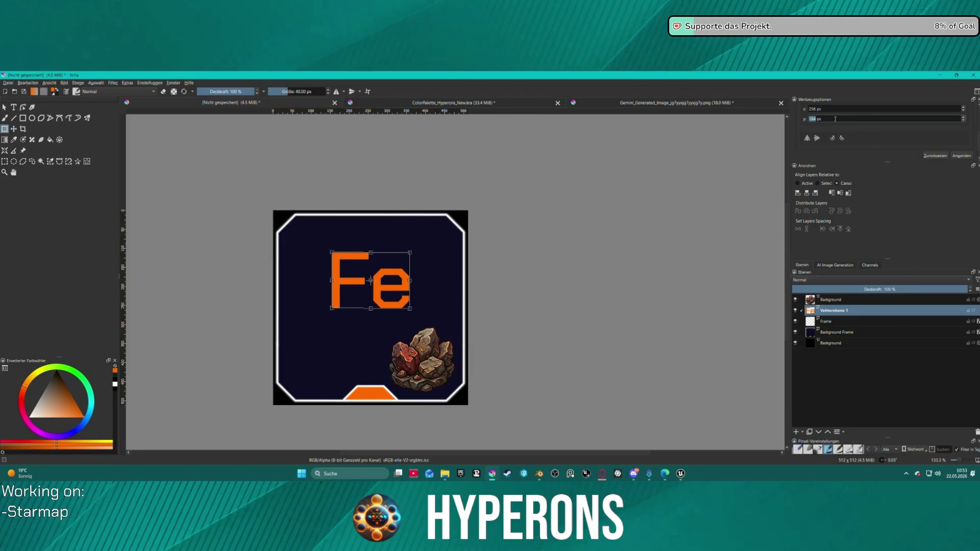
{"action": "key", "text": "Up"}
{"action": "key", "text": "Up"}
{"action": "key", "text": "Up"}
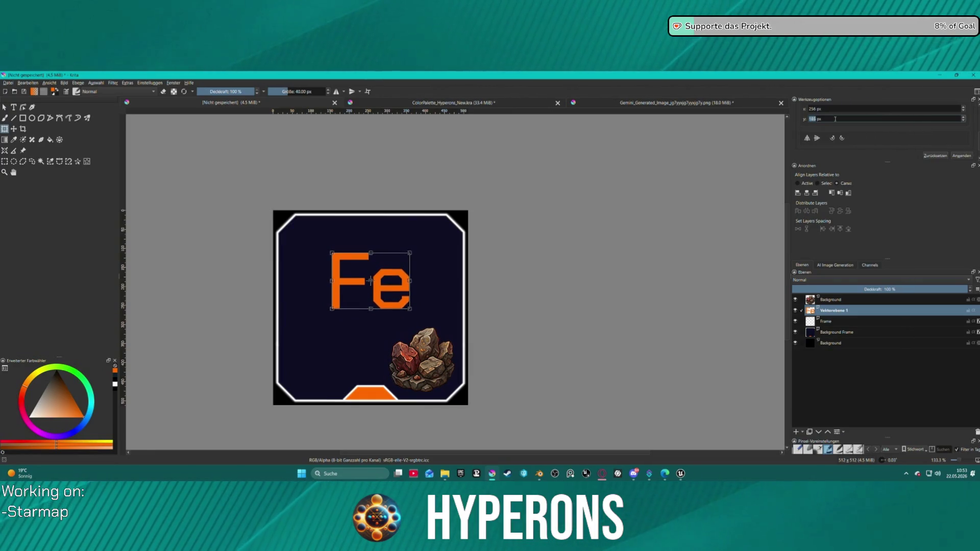
{"action": "key", "text": "Up"}
{"action": "key", "text": "Up"}
{"action": "key", "text": "Up"}
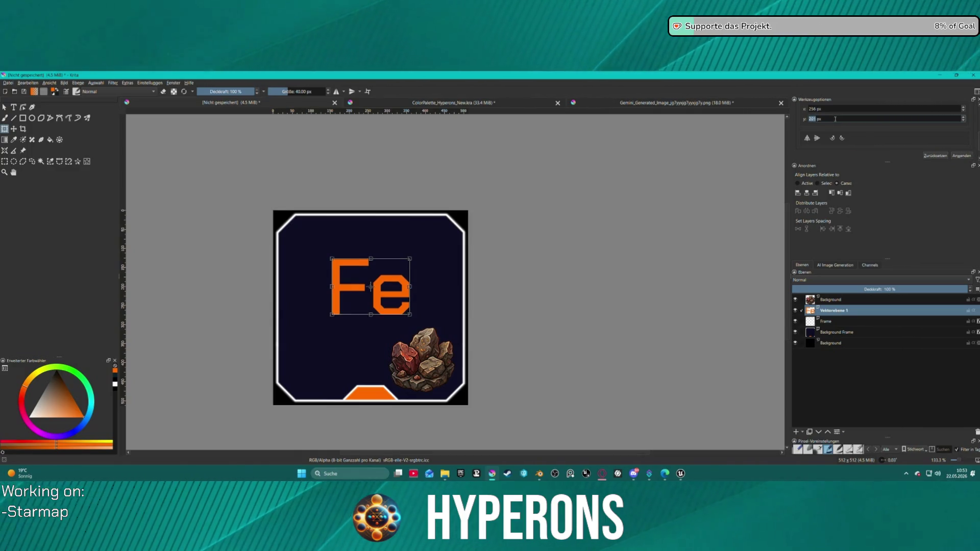
{"action": "left_click", "coordinate": [427, 376]}
{"action": "mouse_move", "coordinate": [385, 325]}
{"action": "left_mouse_down"}
{"action": "mouse_move", "coordinate": [442, 379]}
{"action": "mouse_move", "coordinate": [430, 379]}
{"action": "left_mouse_up"}
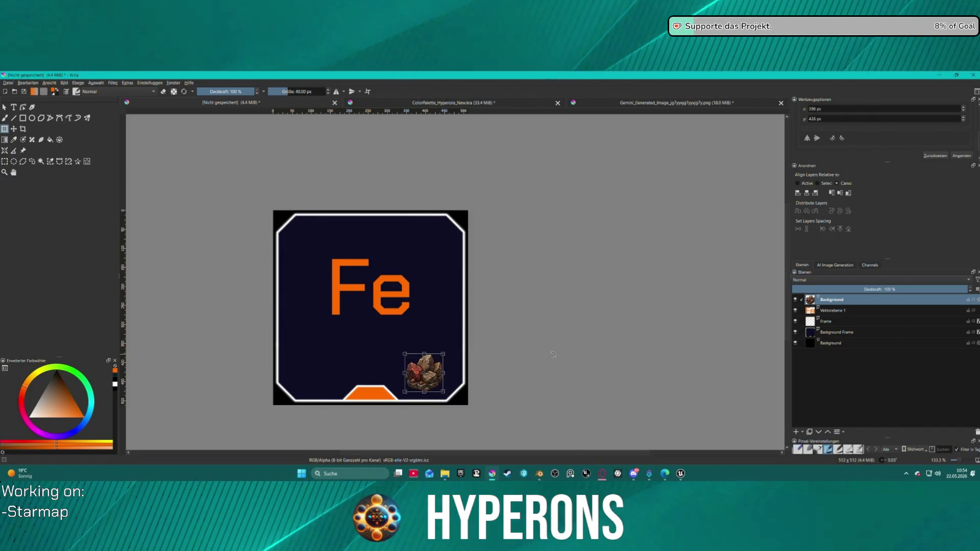
- Nudge the small rock up-left to 400 × 412 px inside the frame's lower-right corner
{"action": "scroll", "coordinate": [554, 355], "scroll_direction": "down", "scroll_amount": 7}
{"action": "scroll", "coordinate": [554, 355], "scroll_direction": "up", "scroll_amount": 5}
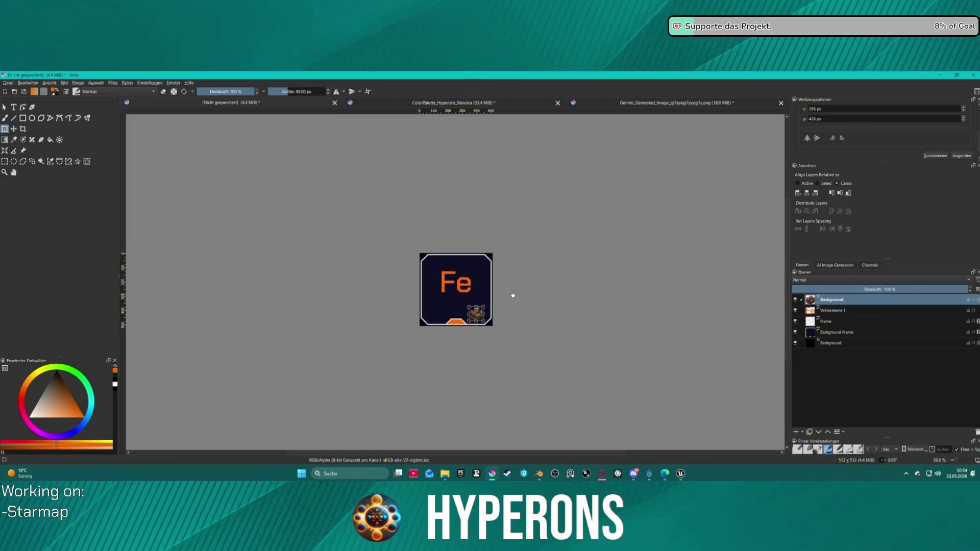
{"action": "scroll", "coordinate": [513, 295], "scroll_direction": "up", "scroll_amount": 1}
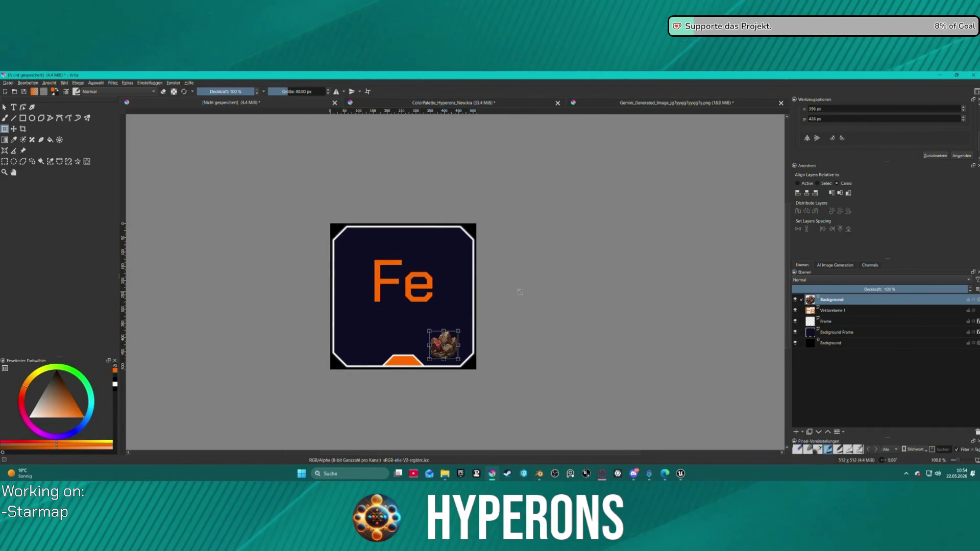
{"action": "mouse_move", "coordinate": [445, 345]}
{"action": "left_mouse_down"}
{"action": "mouse_move", "coordinate": [440, 339]}
{"action": "mouse_move", "coordinate": [449, 342]}
{"action": "left_mouse_up"}
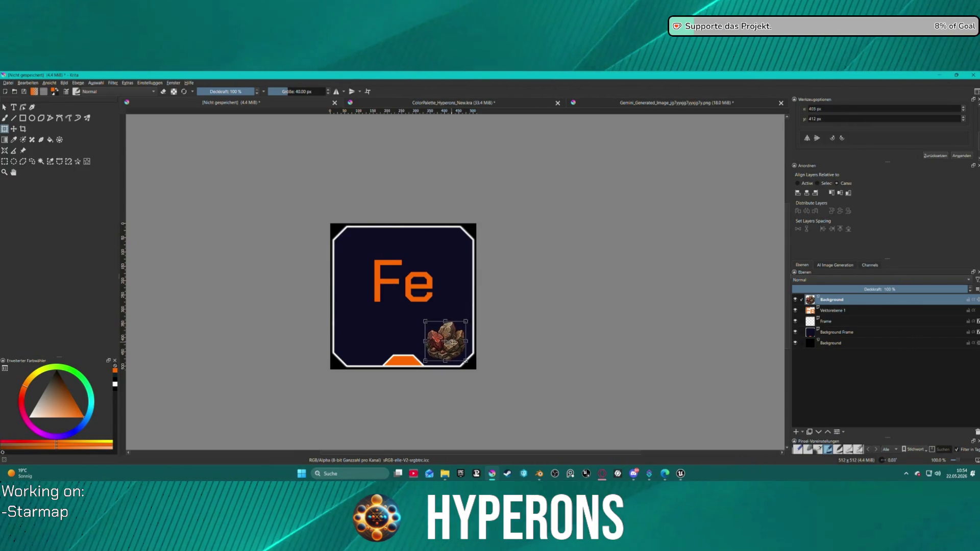
{"action": "key", "text": "alt+Tab"}
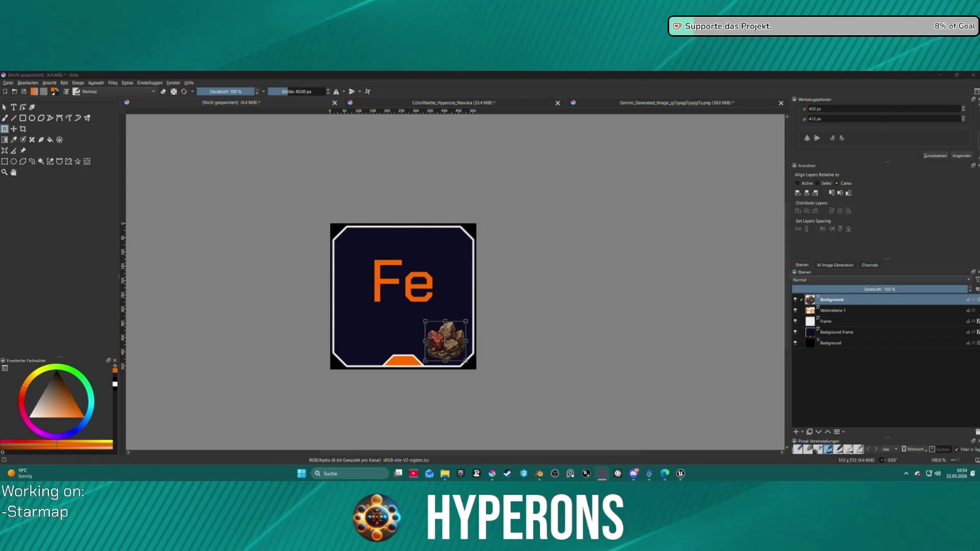
{"action": "scroll", "coordinate": [615, 335], "scroll_direction": "up", "scroll_amount": 2}
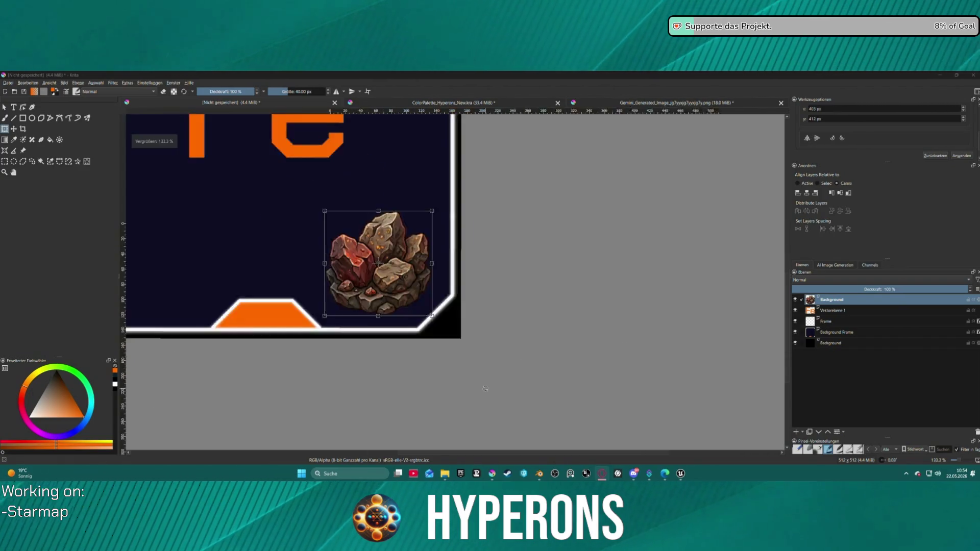
{"action": "left_click_drag", "start_coordinate": [422, 154], "coordinate": [517, 306]}
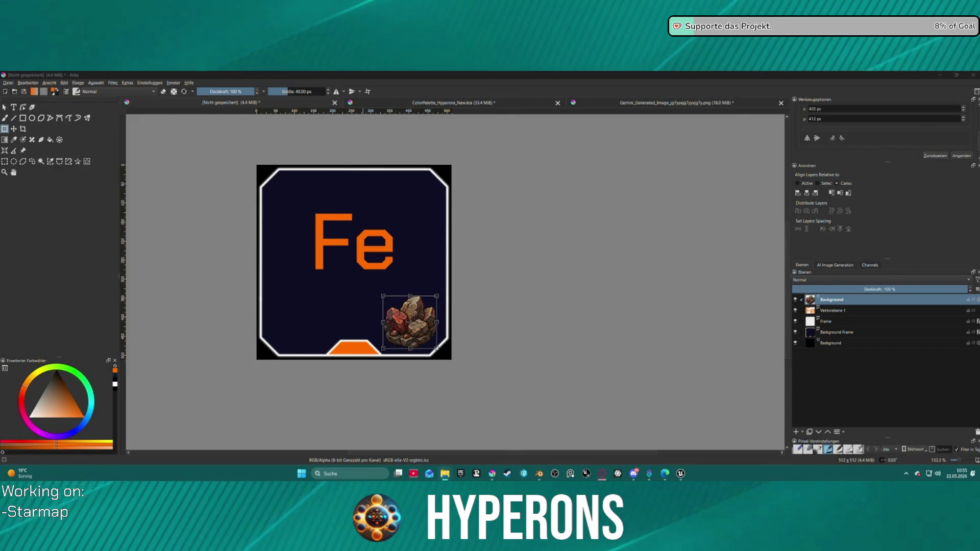
- Undo the accidentally added blank sn.png layer, then open the crystal image en.png as a new document
{"action": "mouse_move", "coordinate": [607, 0]}
{"action": "left_mouse_down"}
{"action": "mouse_move", "coordinate": [607, 157]}
{"action": "mouse_move", "coordinate": [631, 157]}
{"action": "mouse_move", "coordinate": [667, 183]}
{"action": "left_mouse_up"}
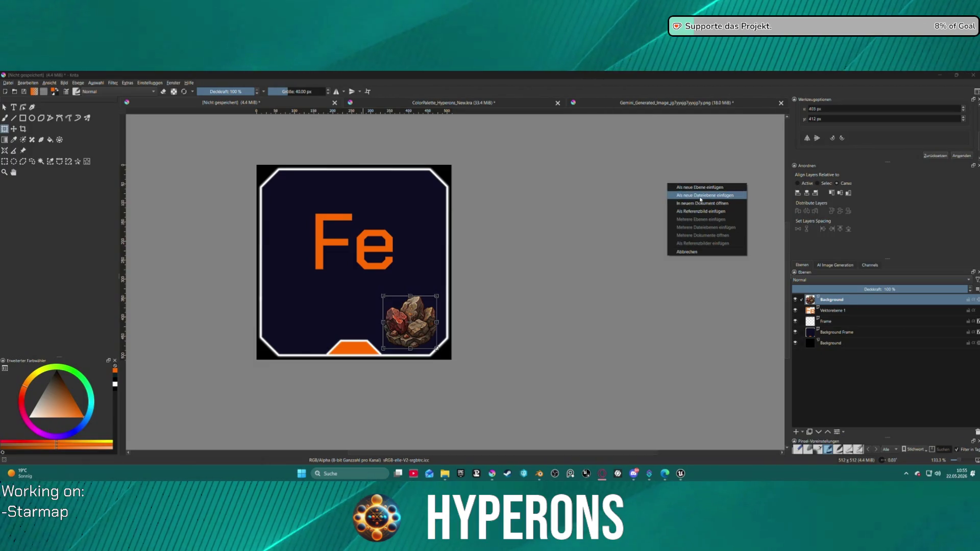
{"action": "left_click", "coordinate": [699, 187]}
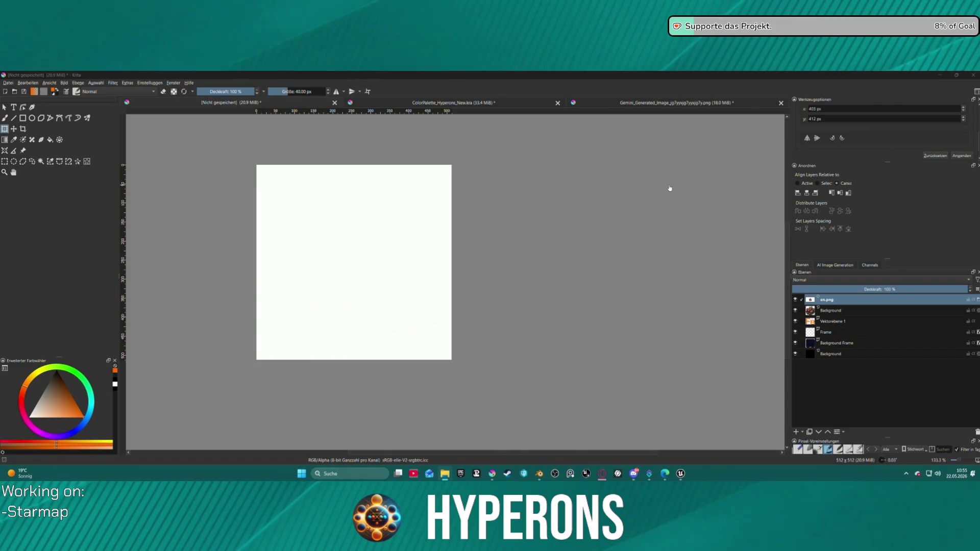
{"action": "left_click", "coordinate": [646, 237]}
{"action": "key", "text": "ctrl+z"}
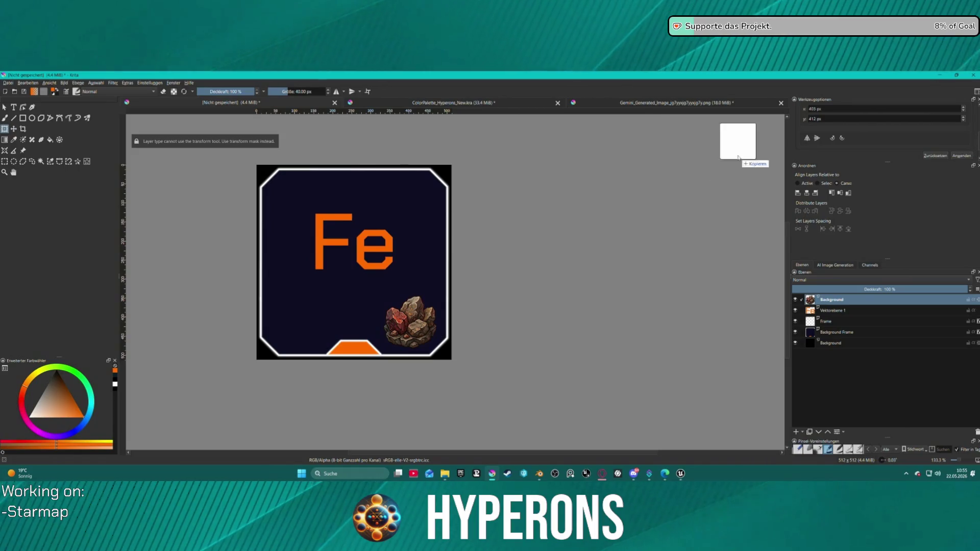
{"action": "left_click_drag", "start_coordinate": [735, 143], "coordinate": [730, 181]}
{"action": "left_click", "coordinate": [761, 200]}
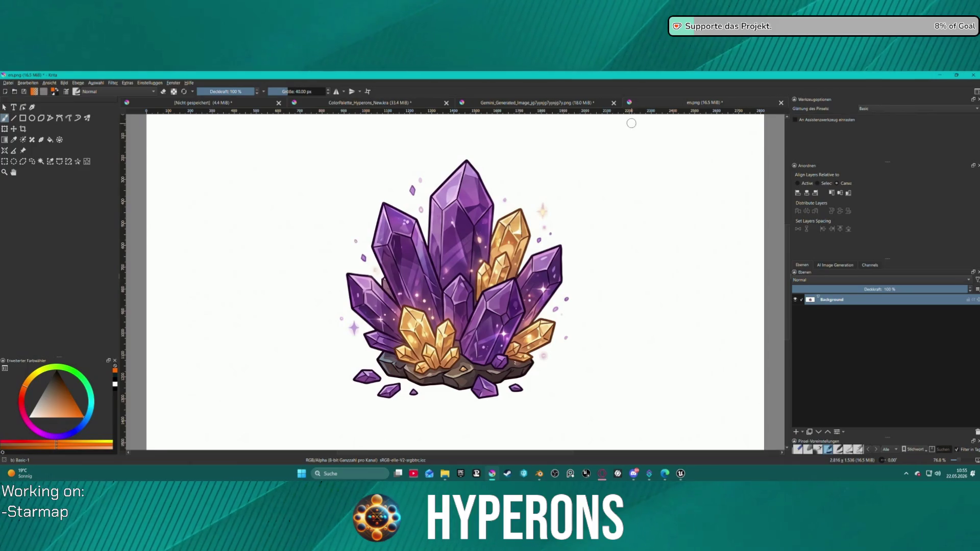
- Close the Gemini image without saving and select the crystal cluster with similar-colour selection
{"action": "left_click", "coordinate": [613, 104]}
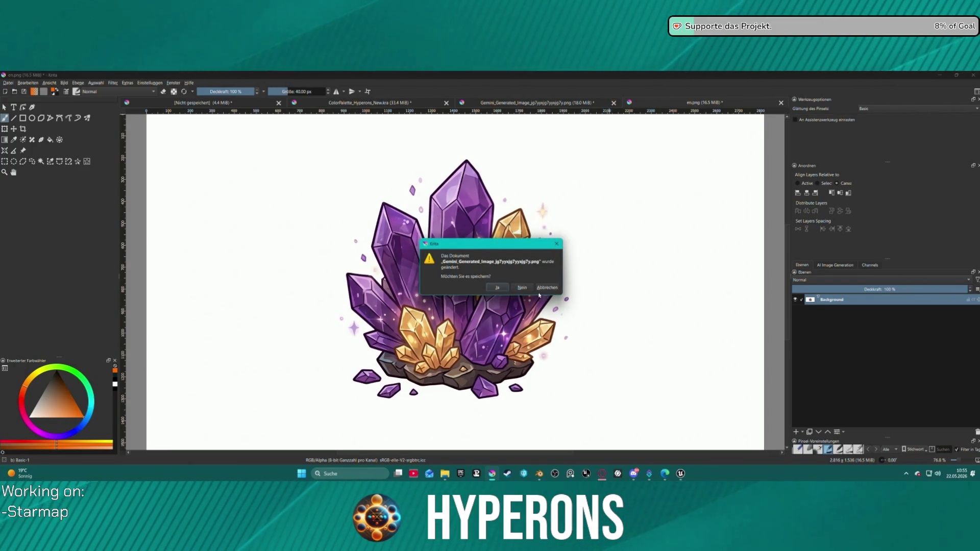
{"action": "left_click", "coordinate": [522, 287]}
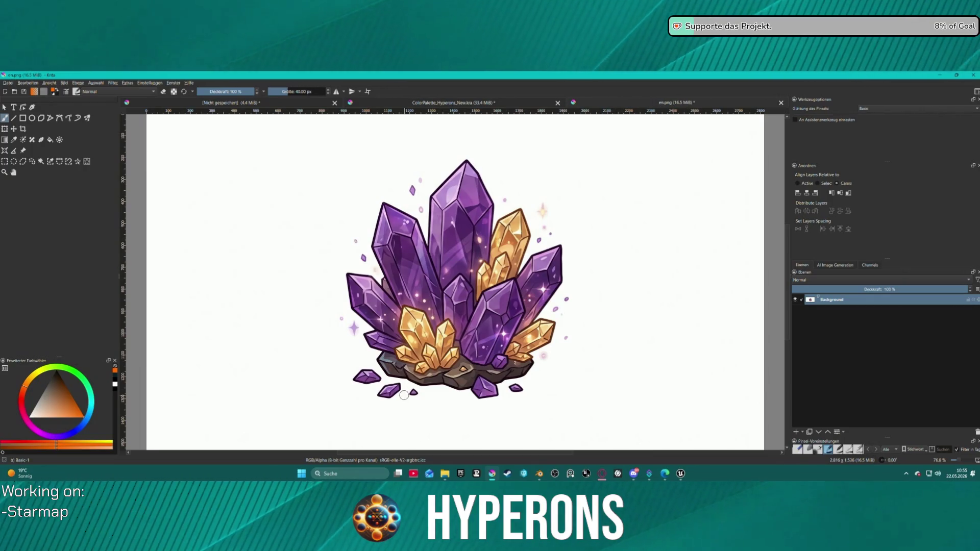
{"action": "left_click", "coordinate": [86, 161]}
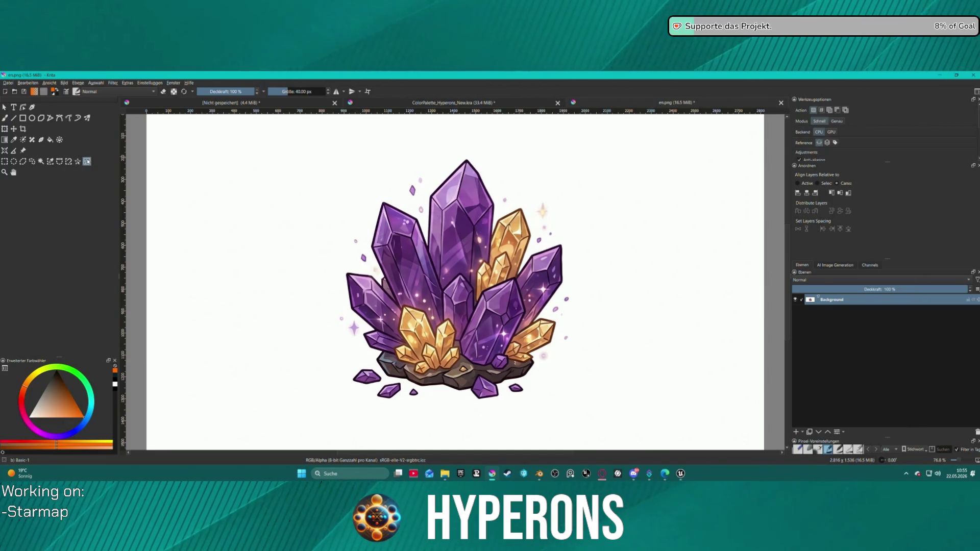
{"action": "left_click", "coordinate": [78, 161]}
{"action": "left_click", "coordinate": [449, 265]}
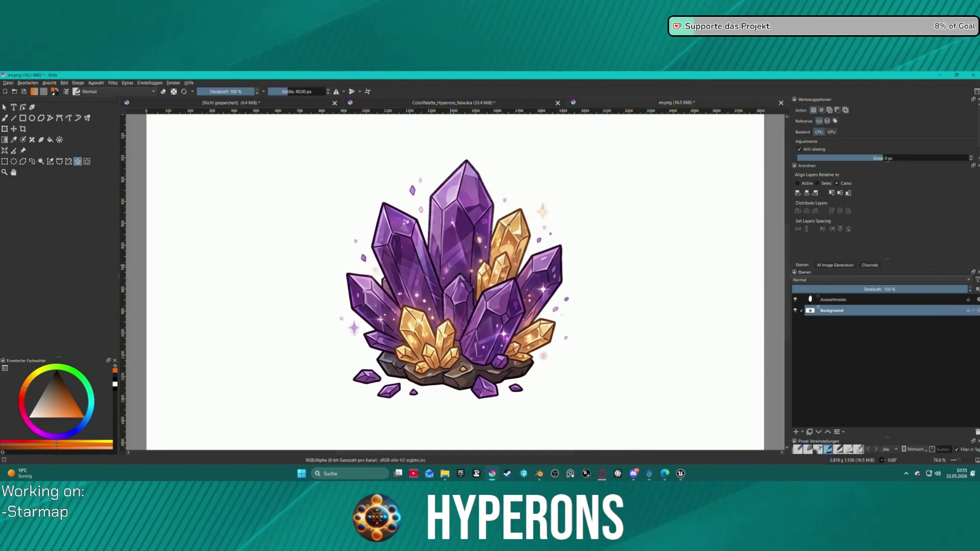
{"action": "left_click", "coordinate": [380, 238], "text": "shift"}
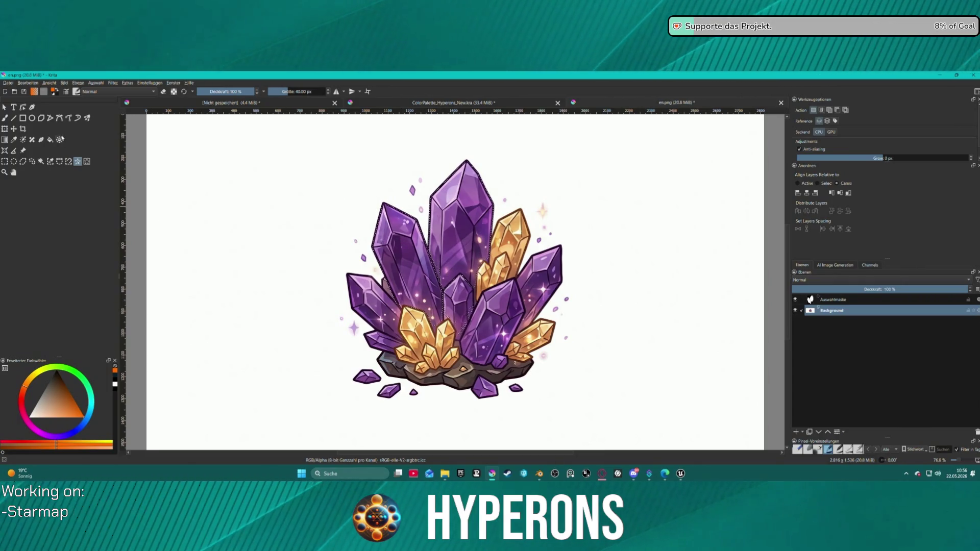
{"action": "left_click", "coordinate": [402, 169]}
{"action": "left_click", "coordinate": [366, 162]}
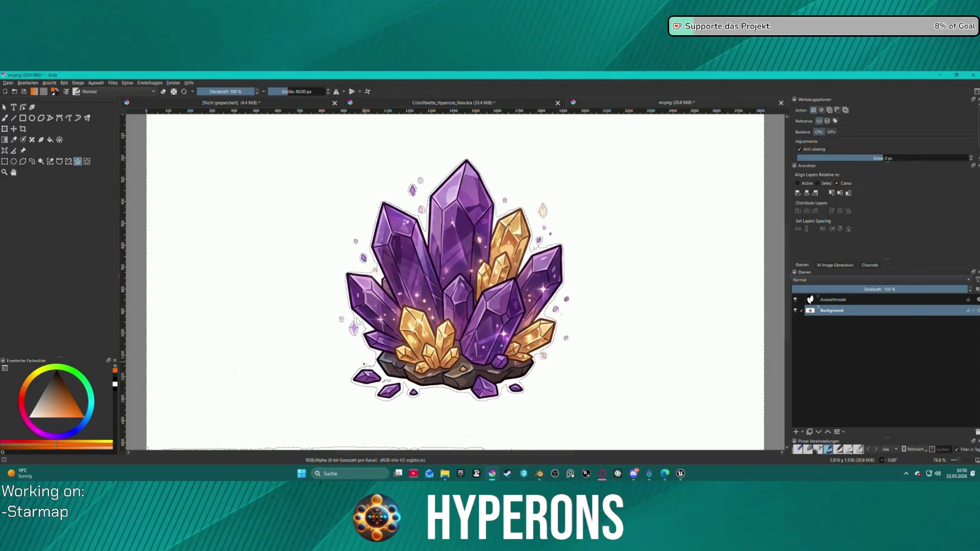
- Try erasing two small bottom-left crystal shards, then undo the erasing
{"action": "left_click", "coordinate": [370, 386]}
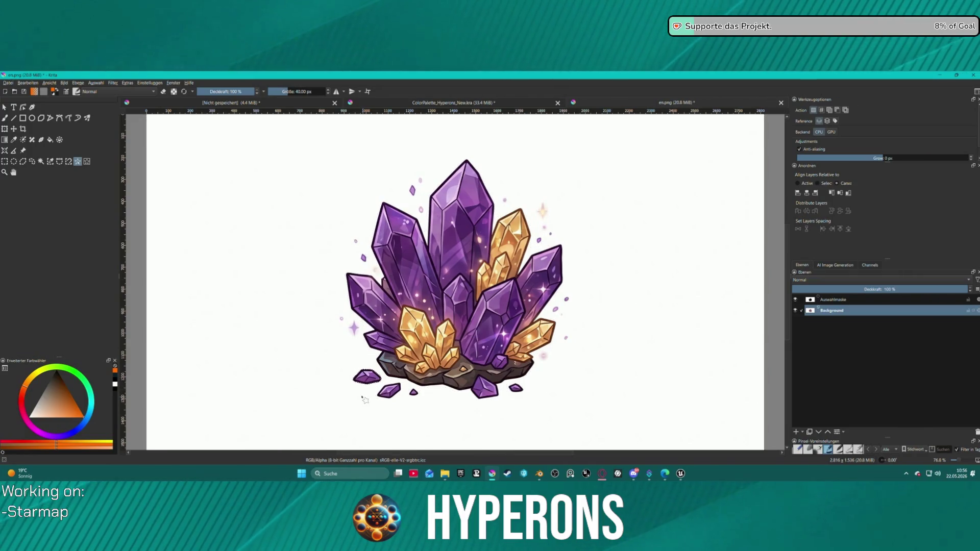
{"action": "key", "text": "Delete"}
{"action": "left_click", "coordinate": [389, 391]}
{"action": "key", "text": "Delete"}
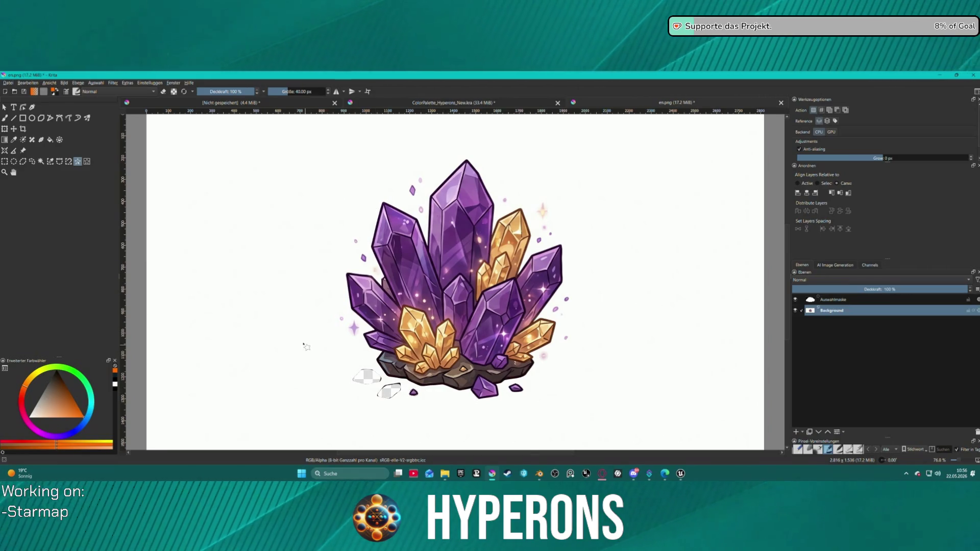
{"action": "key", "text": "ctrl+z"}
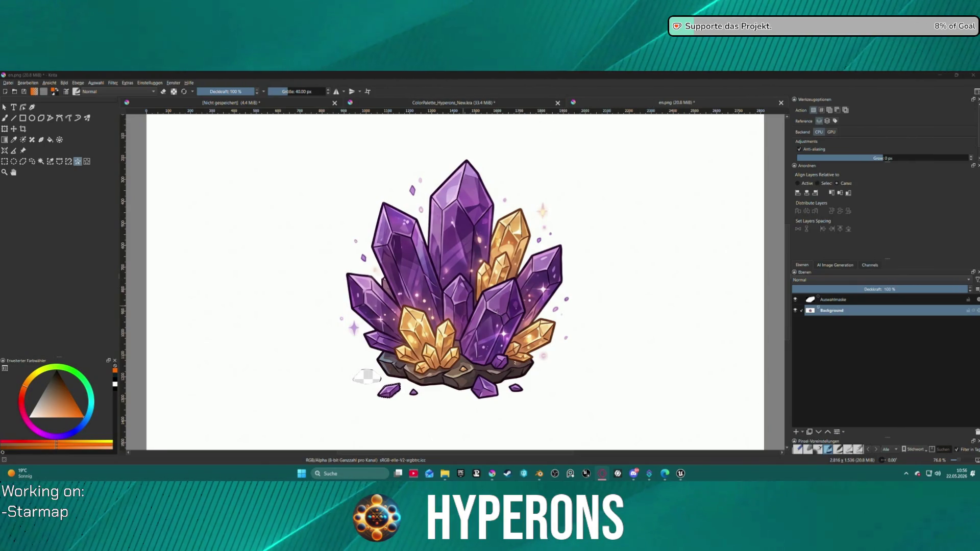
- Select the whole crystal cluster with a rectangular selection and cut it out of en.png
{"action": "left_click", "coordinate": [682, 104]}
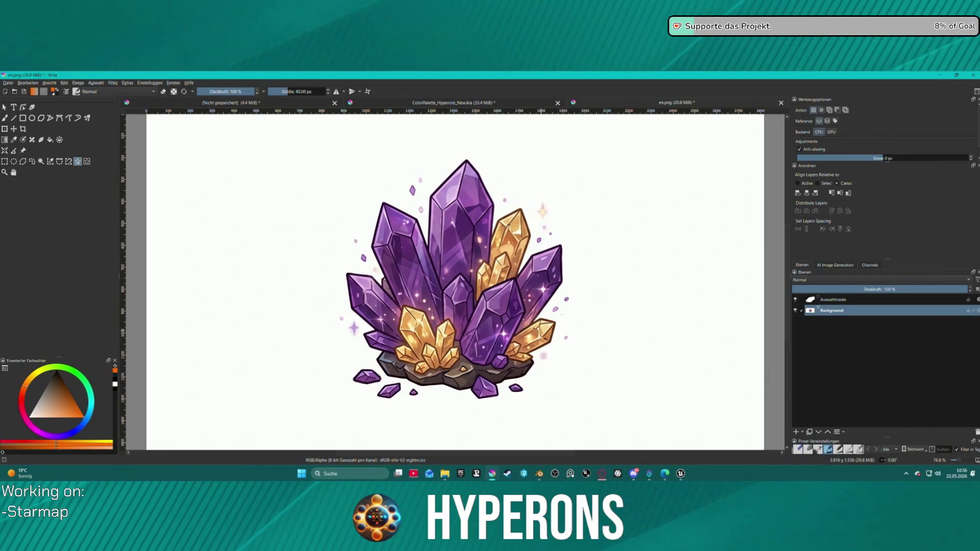
{"action": "left_click", "coordinate": [87, 162]}
{"action": "left_click_drag", "start_coordinate": [280, 128], "coordinate": [661, 420]}
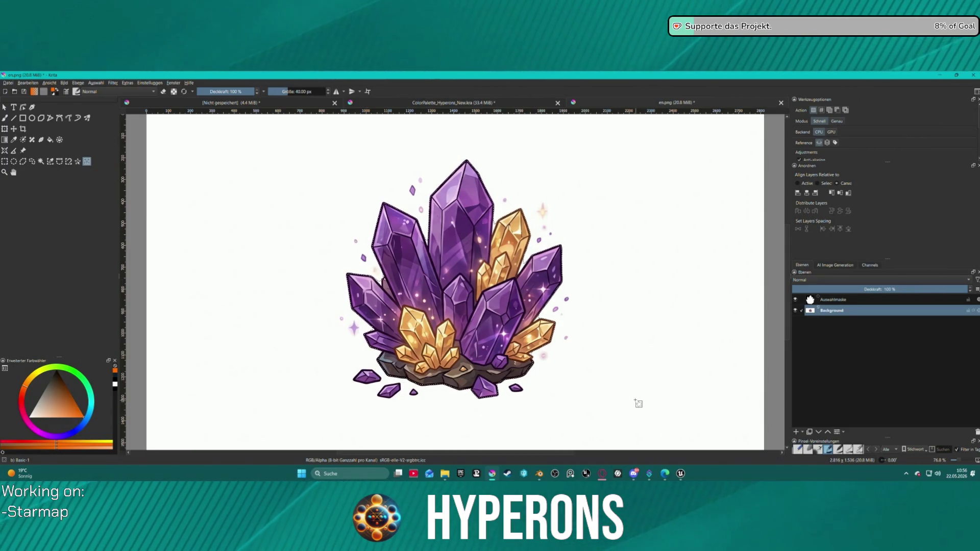
{"action": "key", "text": "Delete"}
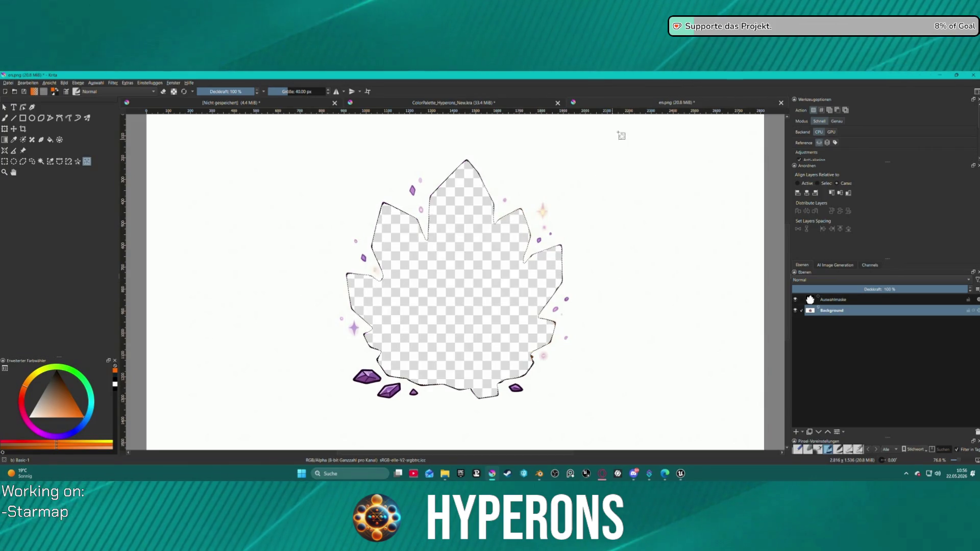
{"action": "left_click", "coordinate": [494, 104]}
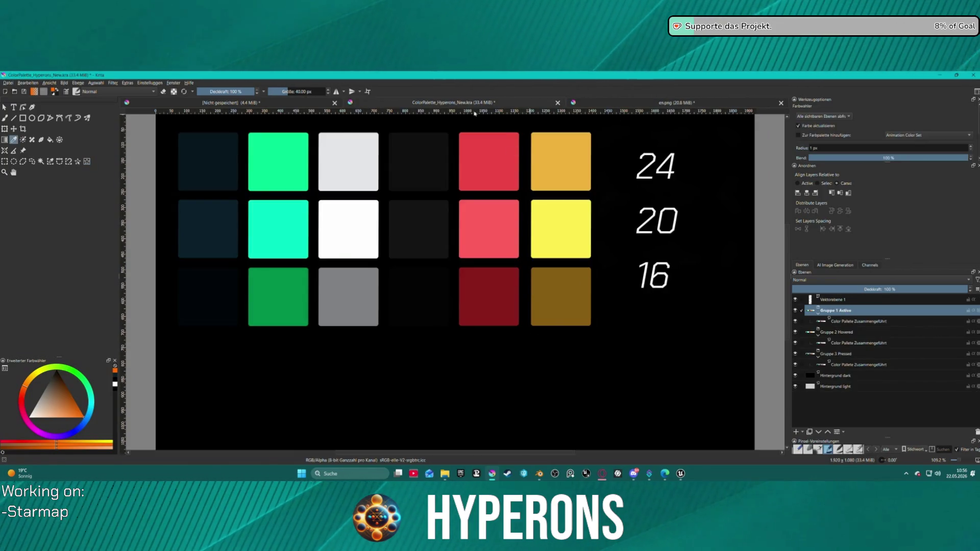
- Paste the crystal into the Fe tile, scale it down small and move it to the bottom-right corner
{"action": "left_click", "coordinate": [250, 103]}
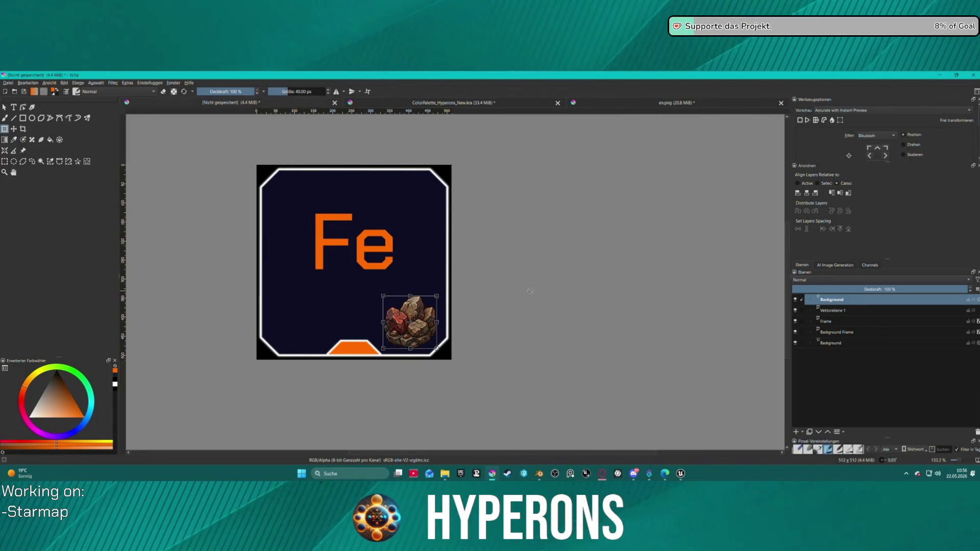
{"action": "key", "text": "ctrl+v"}
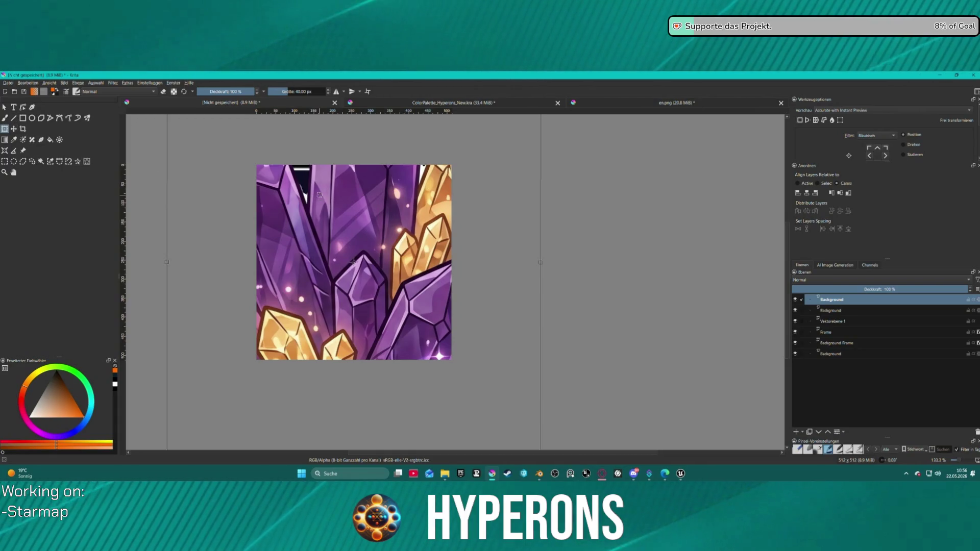
{"action": "scroll", "coordinate": [245, 161], "scroll_direction": "down", "scroll_amount": 4}
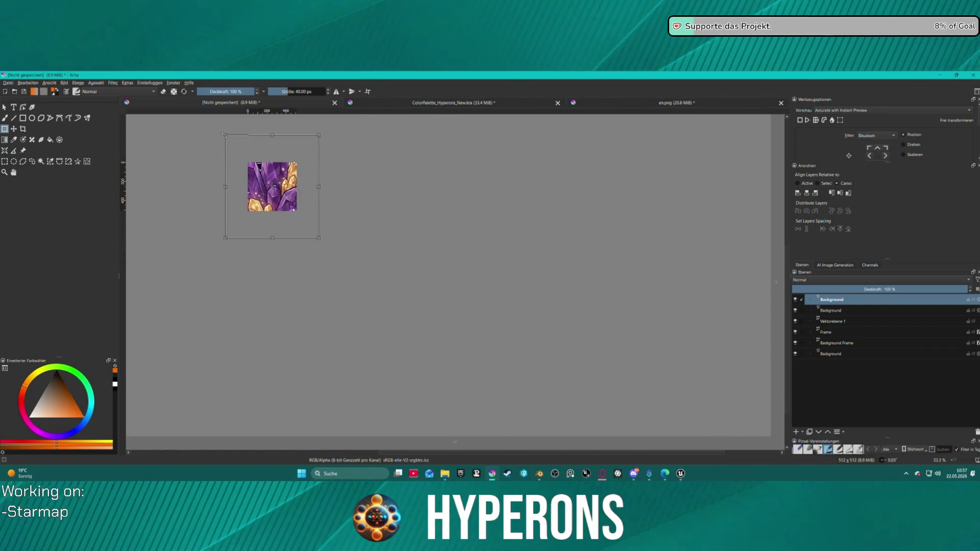
{"action": "mouse_move", "coordinate": [225, 135]}
{"action": "left_mouse_down"}
{"action": "mouse_move", "coordinate": [299, 216]}
{"action": "mouse_move", "coordinate": [286, 198]}
{"action": "mouse_move", "coordinate": [266, 199]}
{"action": "left_mouse_up"}
{"action": "scroll", "coordinate": [285, 192], "scroll_direction": "up", "scroll_amount": 3}
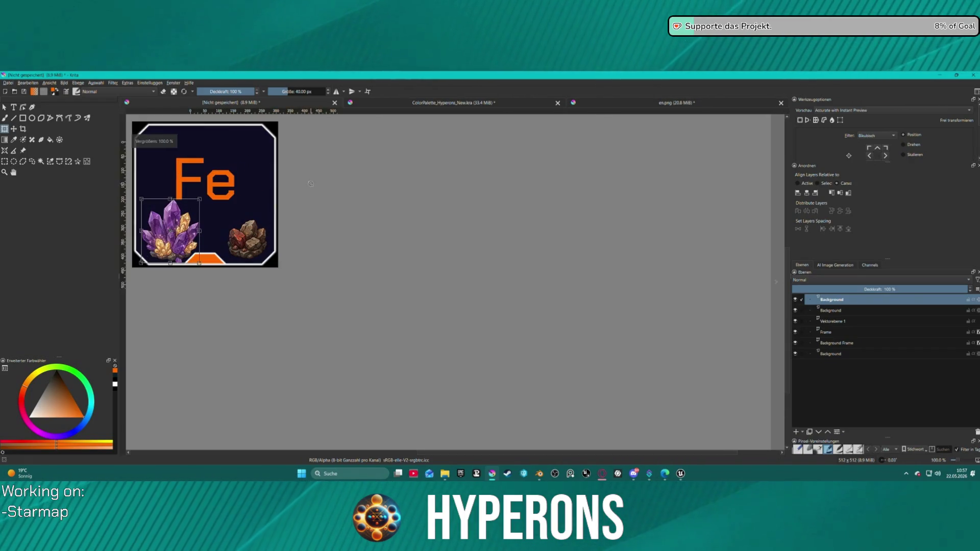
{"action": "left_click_drag", "start_coordinate": [141, 199], "coordinate": [162, 221]}
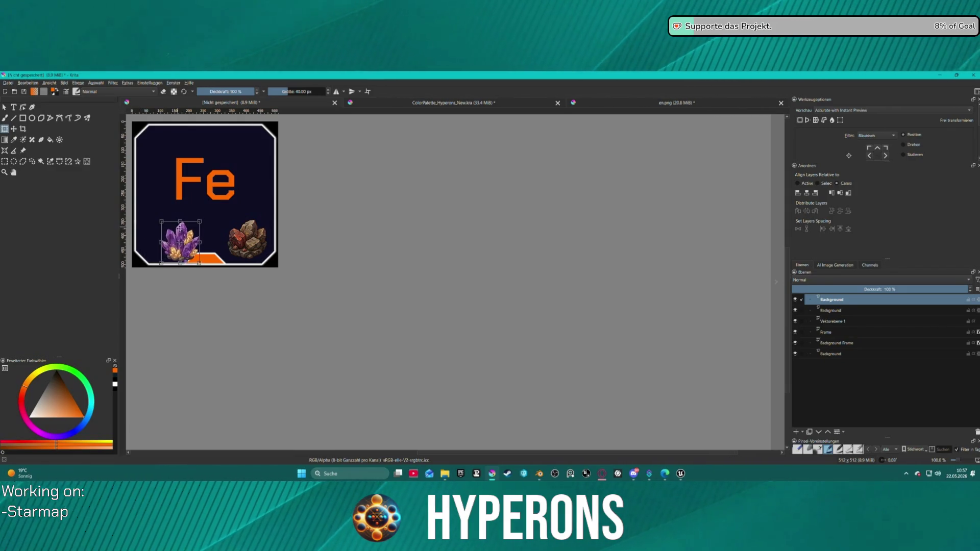
{"action": "mouse_move", "coordinate": [184, 253]}
{"action": "left_mouse_down"}
{"action": "mouse_move", "coordinate": [264, 196]}
{"action": "mouse_move", "coordinate": [249, 242]}
{"action": "left_mouse_up"}
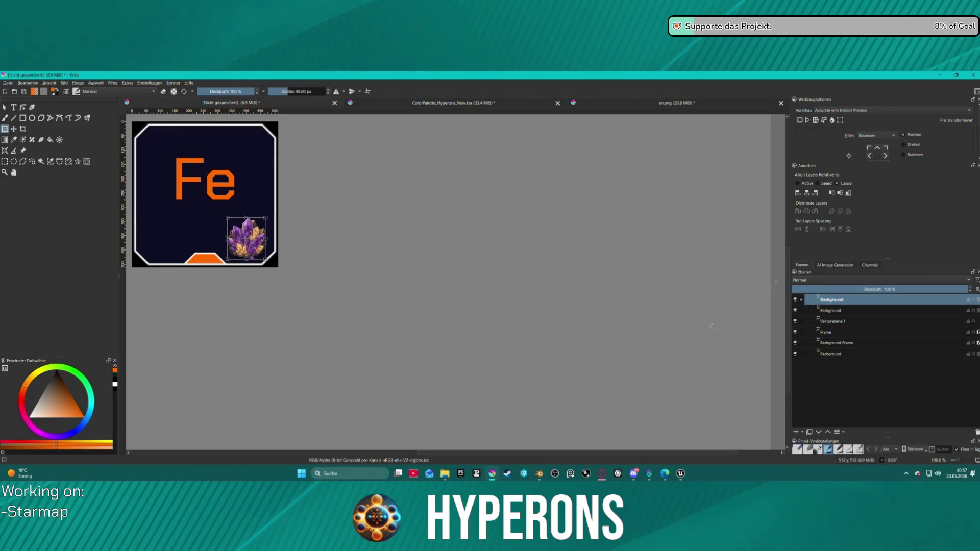
- Hide the old brown ore rock layer and select the Background Frame layer
{"action": "left_click", "coordinate": [795, 309]}
{"action": "scroll", "coordinate": [429, 237], "scroll_direction": "down", "scroll_amount": 2}
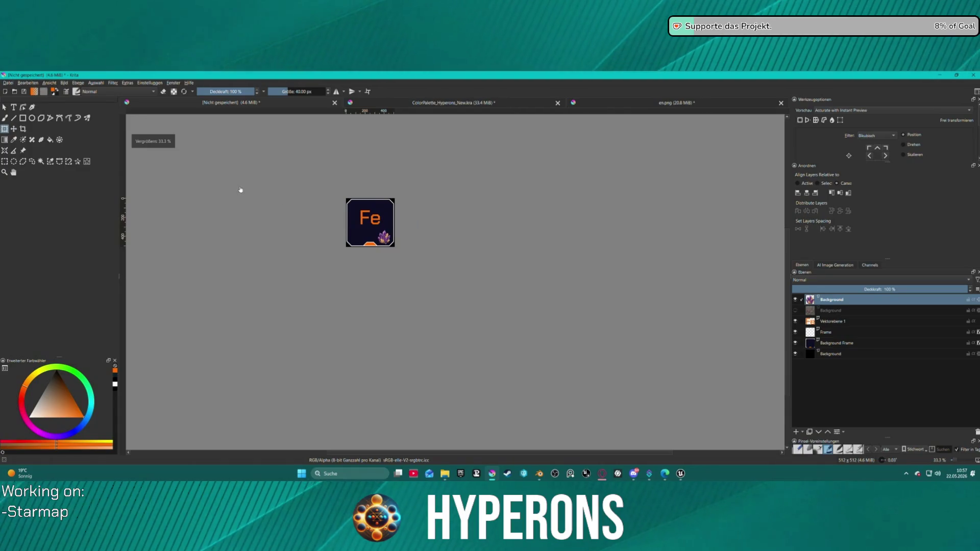
{"action": "scroll", "coordinate": [260, 189], "scroll_direction": "up", "scroll_amount": 2}
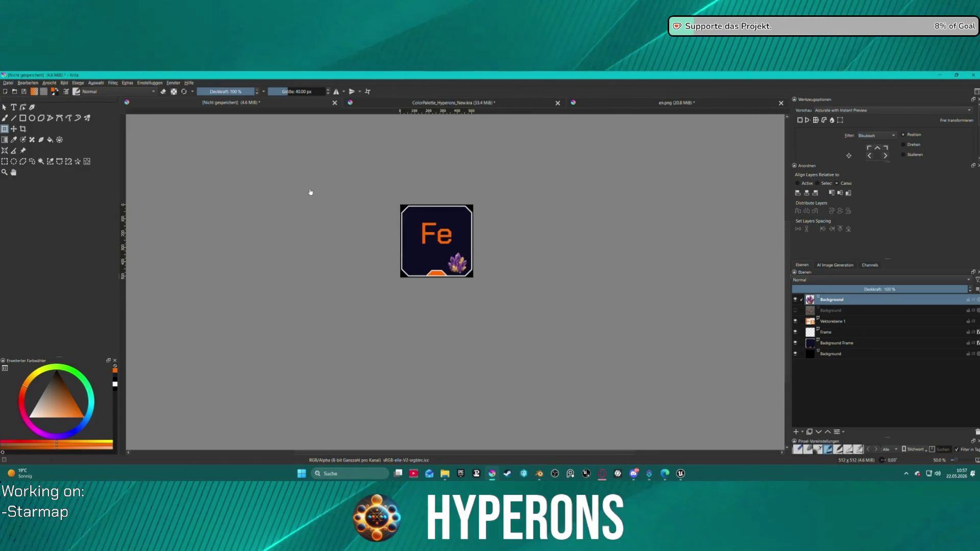
{"action": "scroll", "coordinate": [310, 192], "scroll_direction": "up", "scroll_amount": 2}
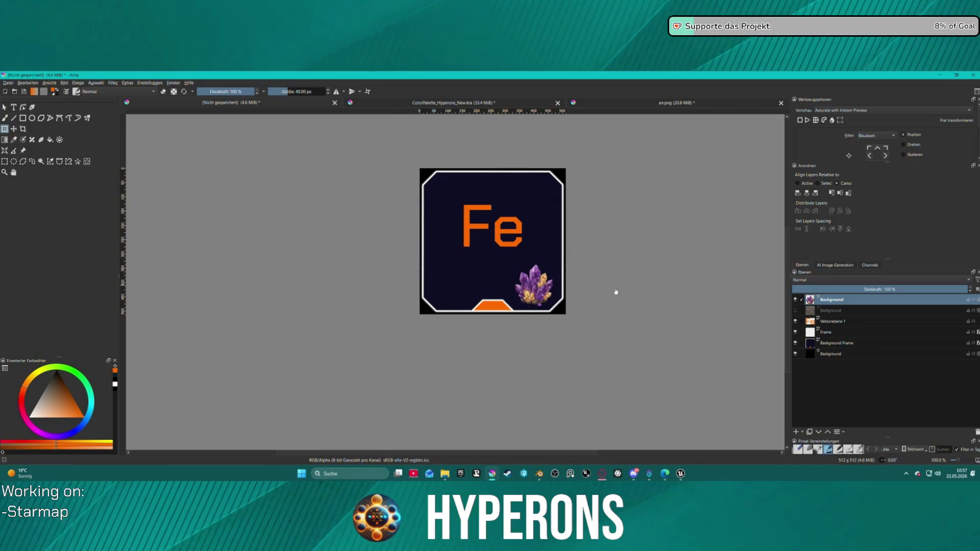
{"action": "left_click", "coordinate": [831, 344]}
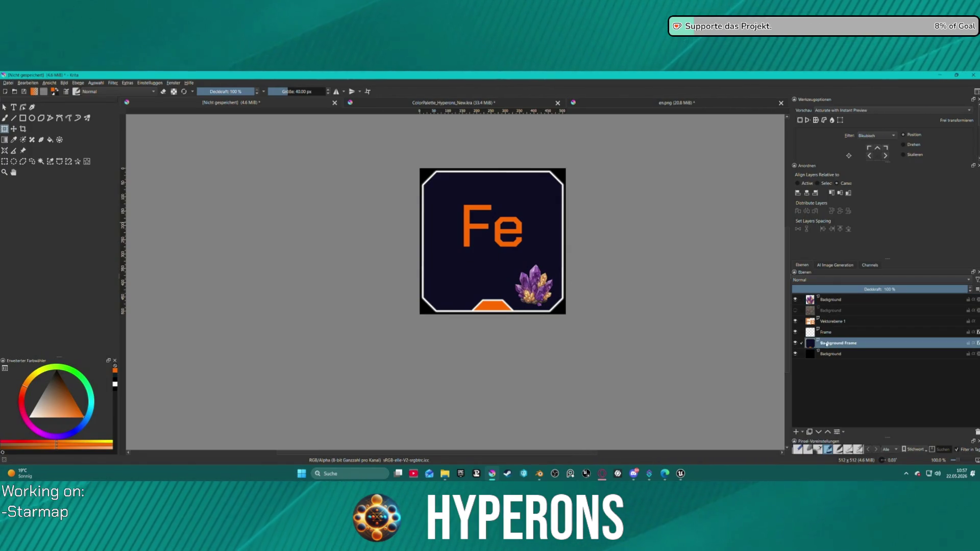
- Give both the upper and the dark lower frame shapes a light grey fill, then deselect
{"action": "left_click", "coordinate": [533, 194]}
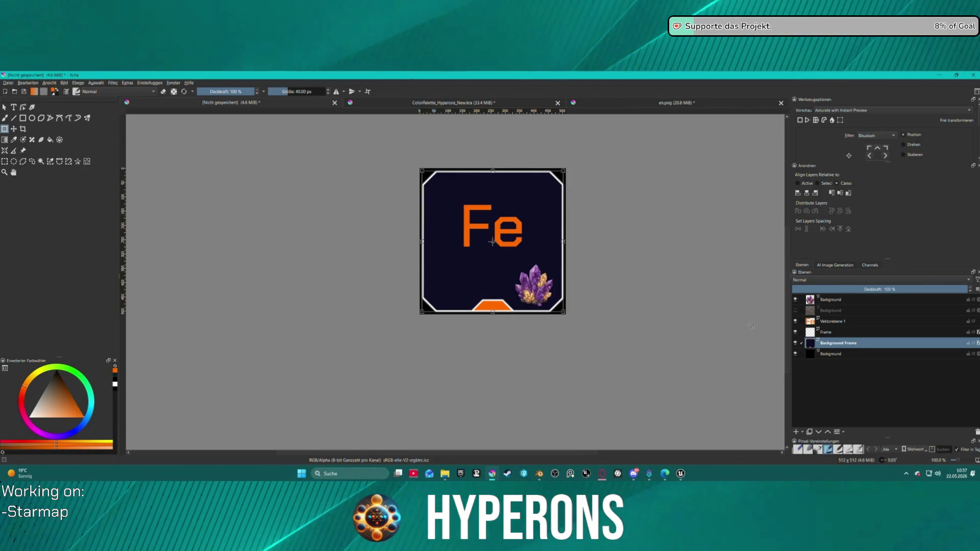
{"action": "left_click", "coordinate": [24, 108]}
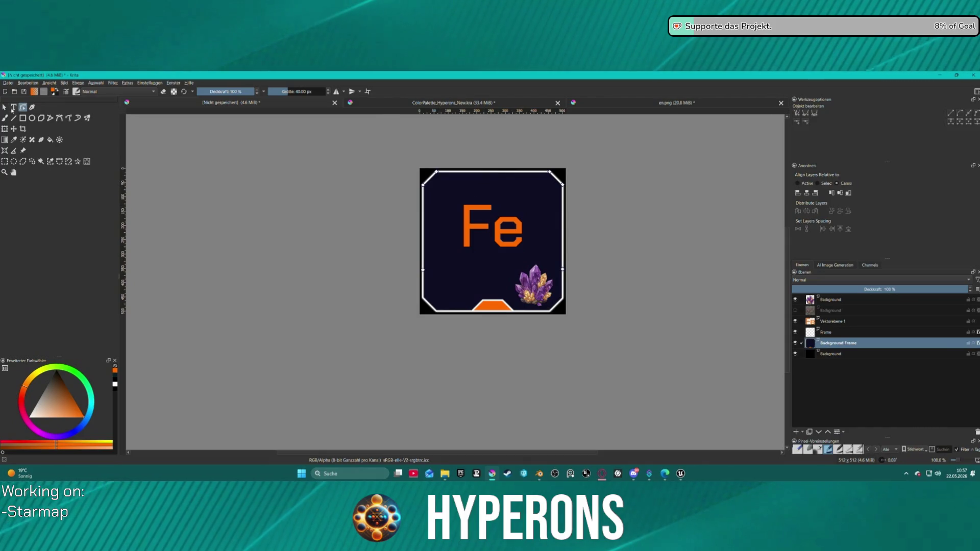
{"action": "key", "text": "Escape"}
{"action": "left_click", "coordinate": [835, 130]}
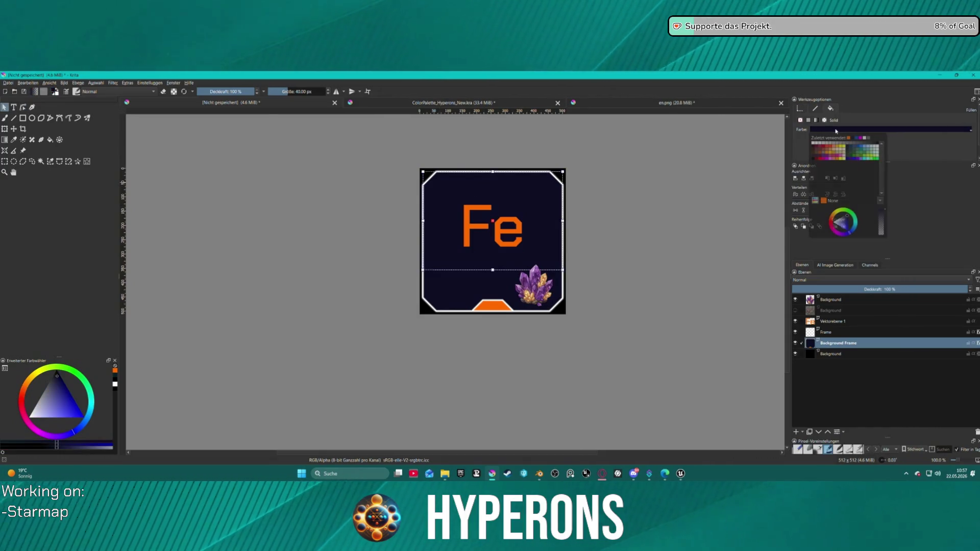
{"action": "left_click", "coordinate": [822, 145]}
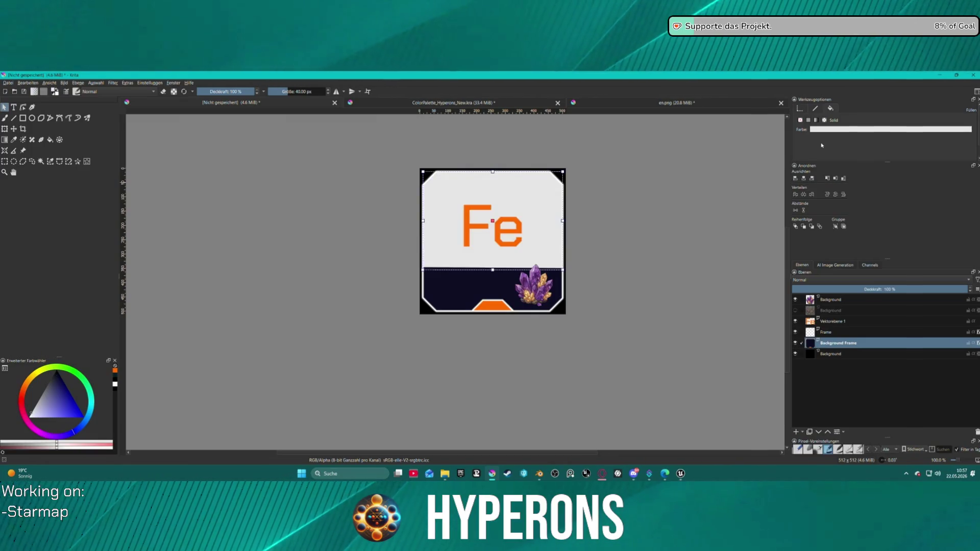
{"action": "left_click", "coordinate": [459, 281]}
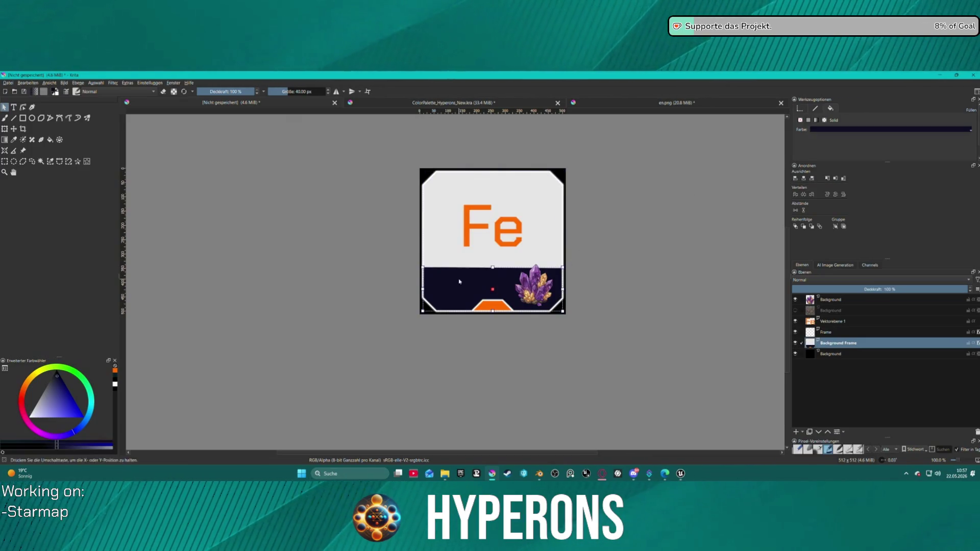
{"action": "left_click", "coordinate": [816, 130]}
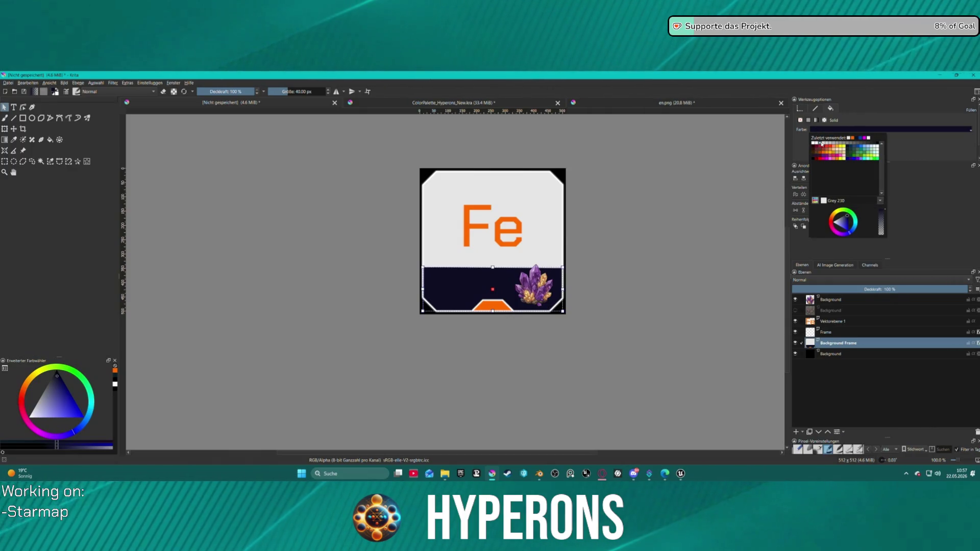
{"action": "left_click", "coordinate": [822, 144]}
{"action": "left_click", "coordinate": [624, 210]}
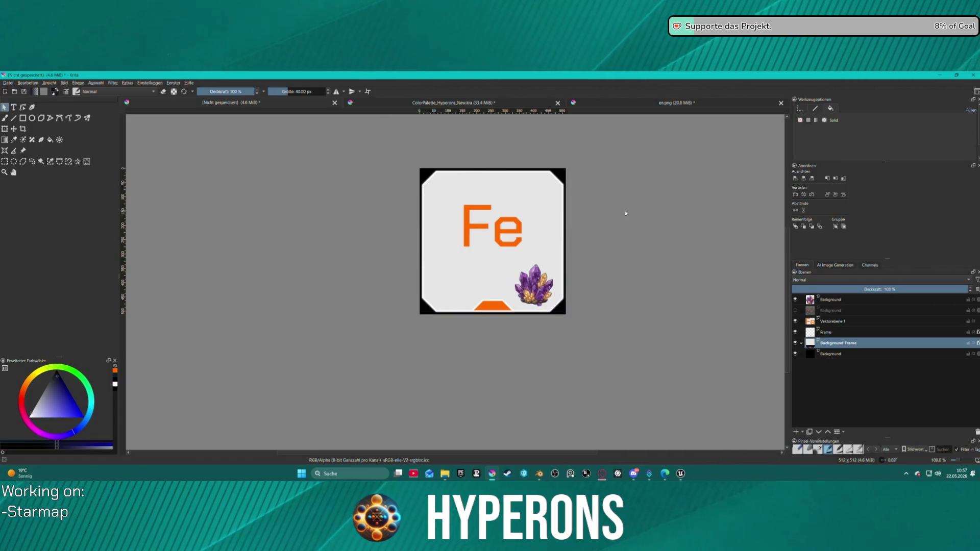
{"action": "scroll", "coordinate": [632, 226], "scroll_direction": "down", "scroll_amount": 3}
{"action": "scroll", "coordinate": [631, 230], "scroll_direction": "up", "scroll_amount": 3}
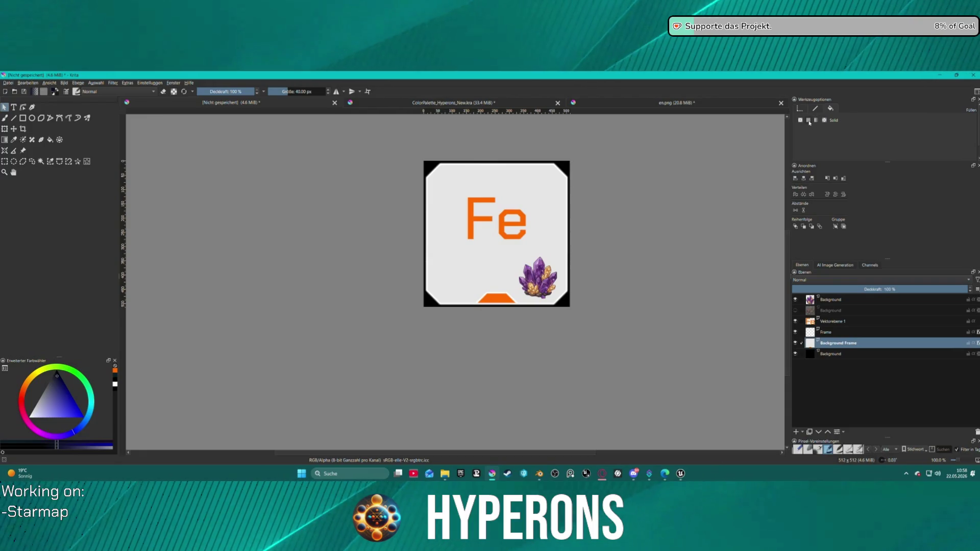
- Try a light blue fill on the upper panel and check the ColorPalette document for reference
{"action": "left_click", "coordinate": [530, 255]}
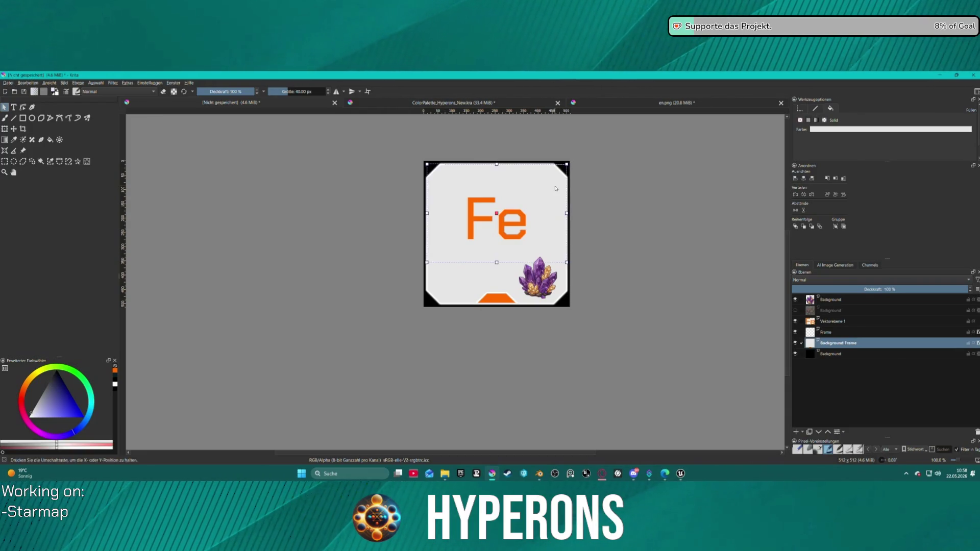
{"action": "left_click", "coordinate": [841, 130]}
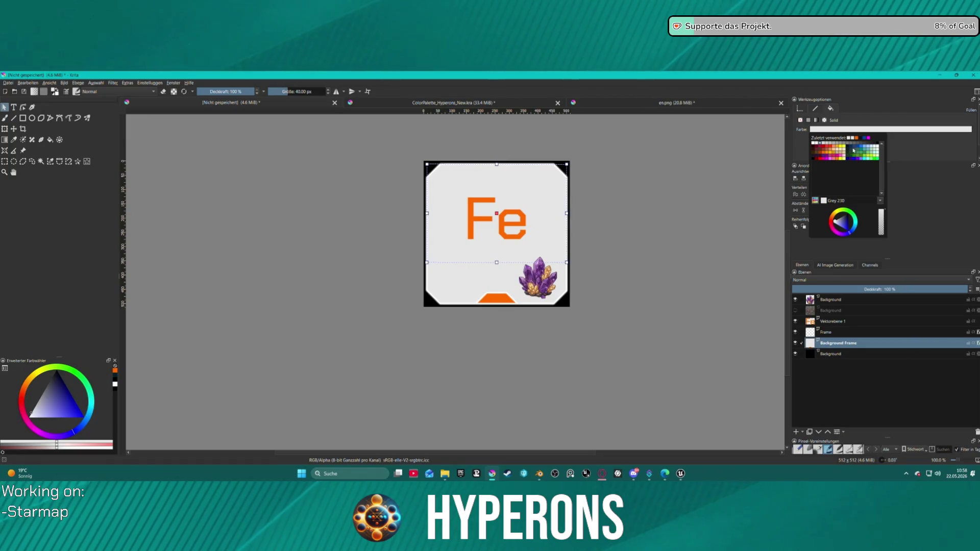
{"action": "left_click", "coordinate": [869, 147]}
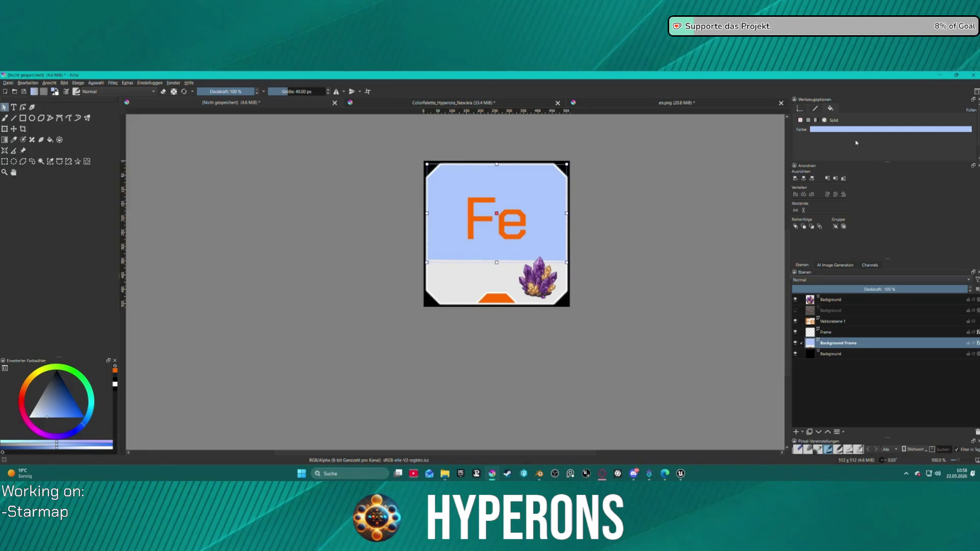
{"action": "left_click", "coordinate": [438, 102]}
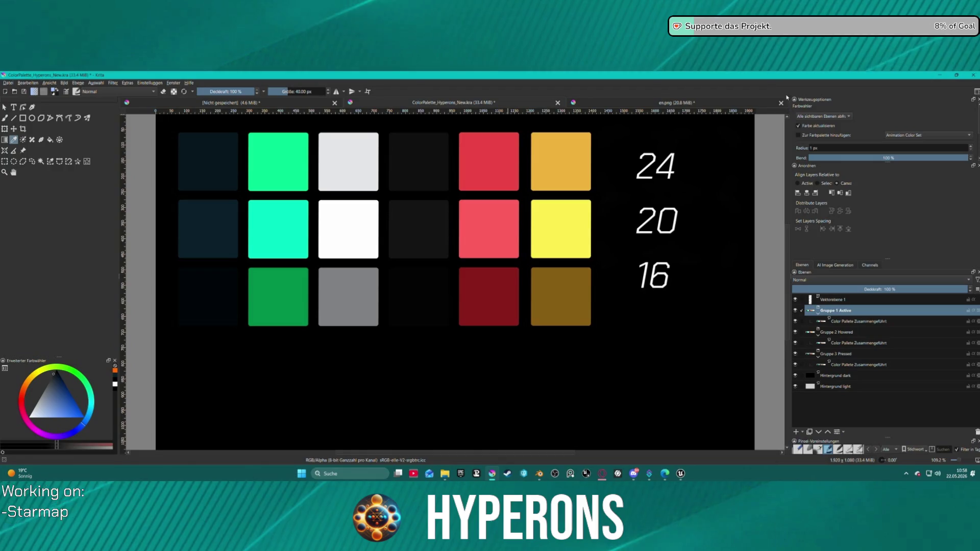
{"action": "left_click", "coordinate": [244, 104]}
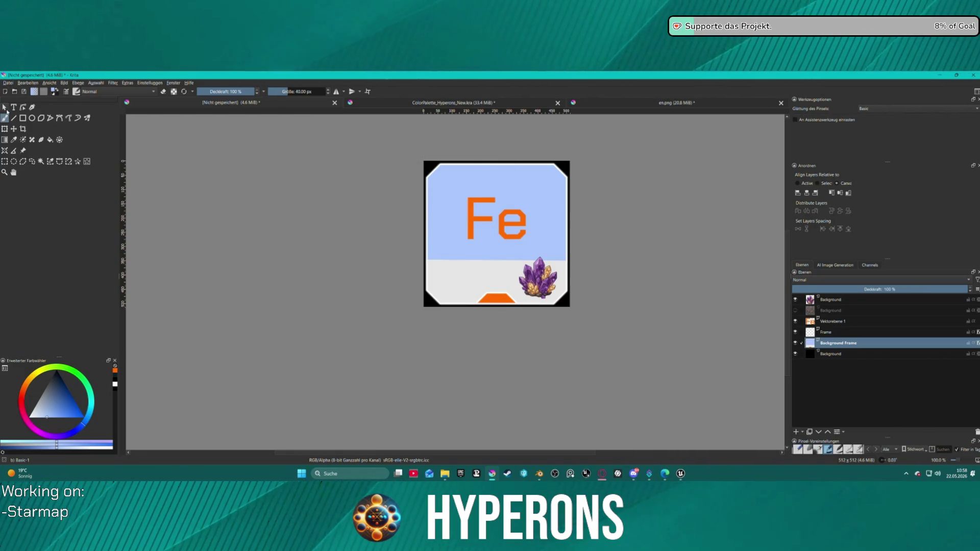
- Change the upper panel's fill to a slightly darker mid grey
{"action": "left_click", "coordinate": [4, 108]}
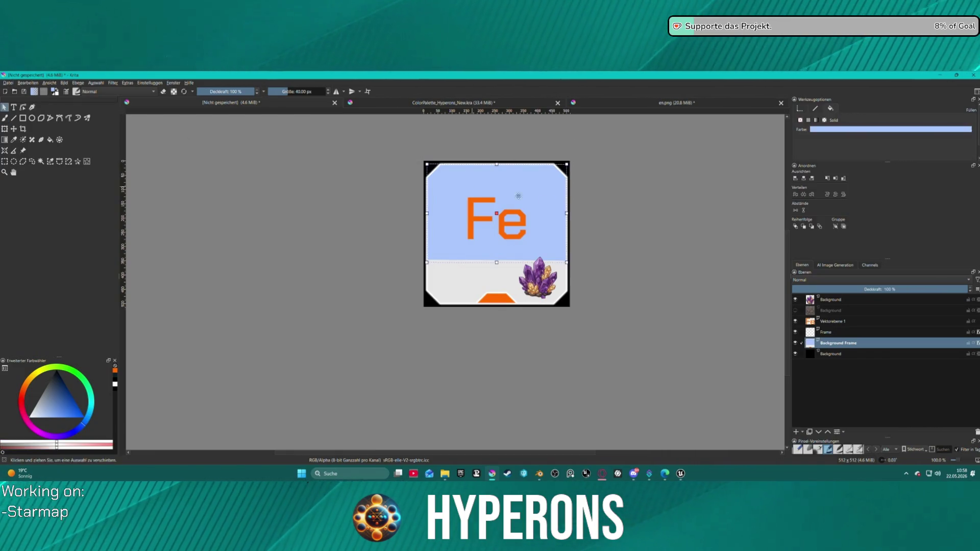
{"action": "left_click", "coordinate": [871, 129]}
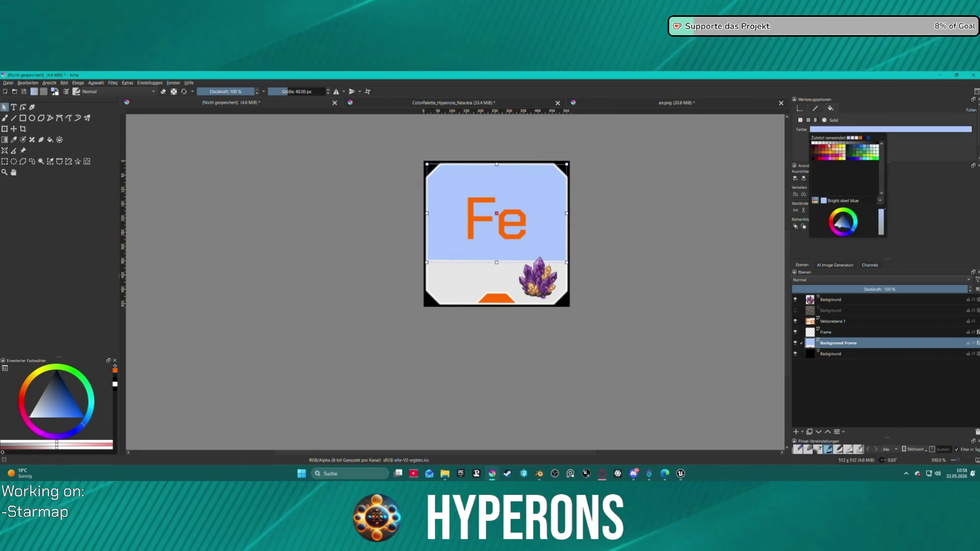
{"action": "left_click", "coordinate": [829, 143]}
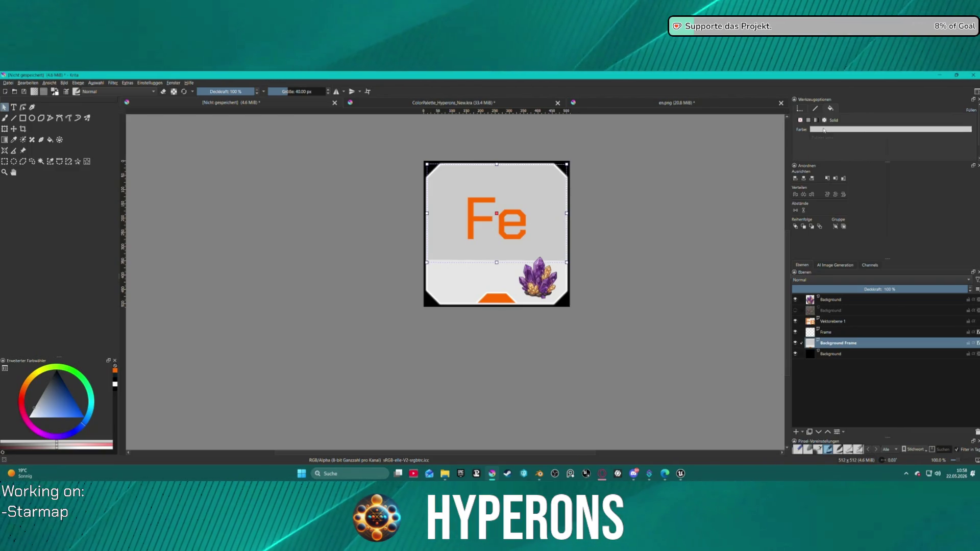
{"action": "left_click", "coordinate": [827, 130]}
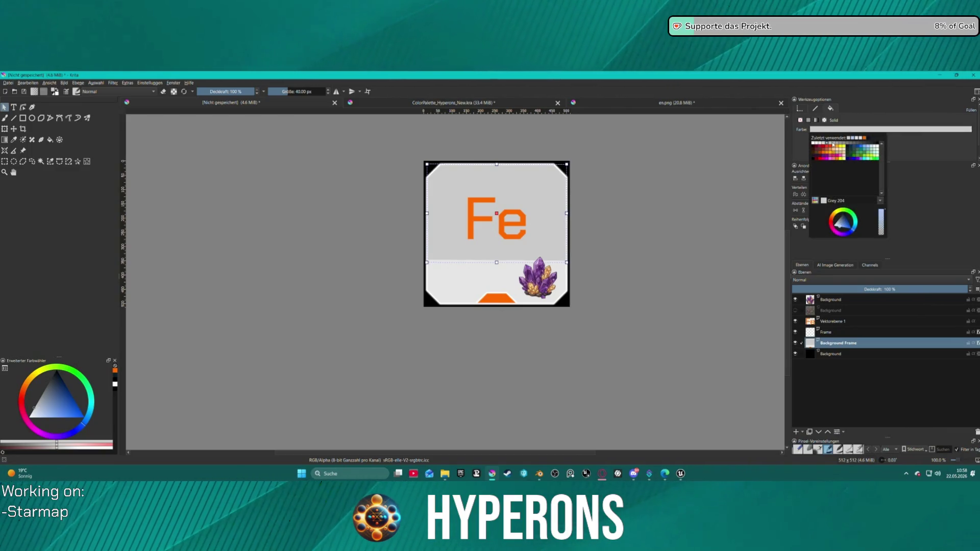
{"action": "left_click", "coordinate": [834, 144]}
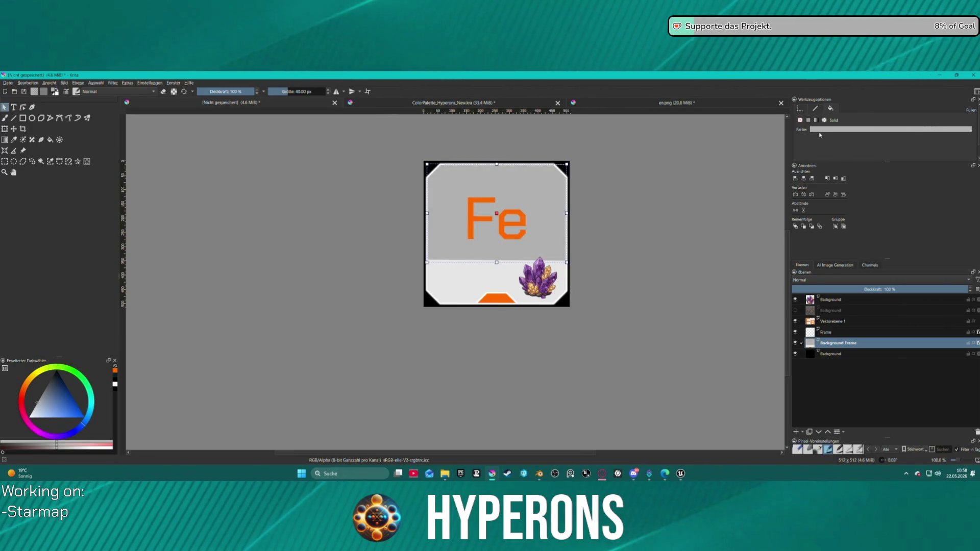
- Fill the lower panel with the same grey and deselect the panel shapes
{"action": "left_click", "coordinate": [530, 275]}
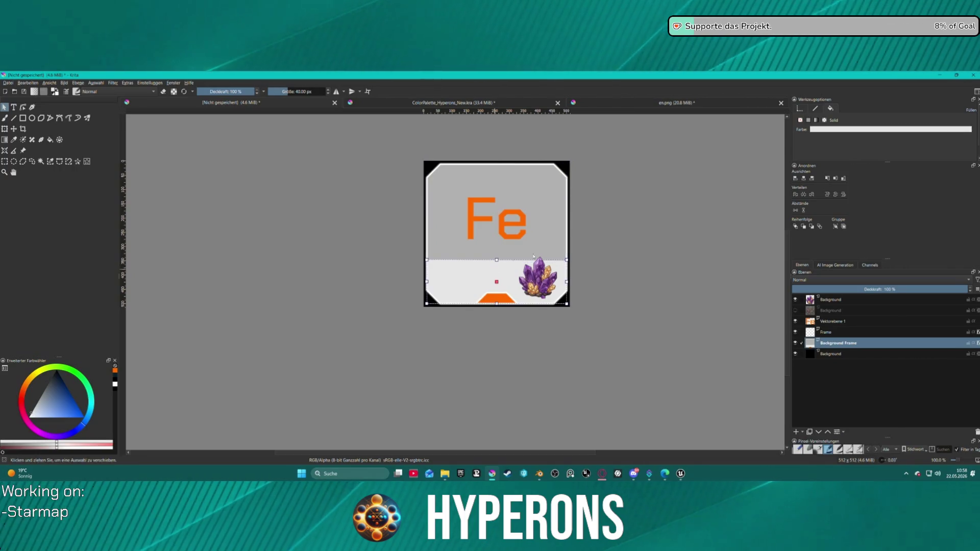
{"action": "left_click", "coordinate": [828, 129]}
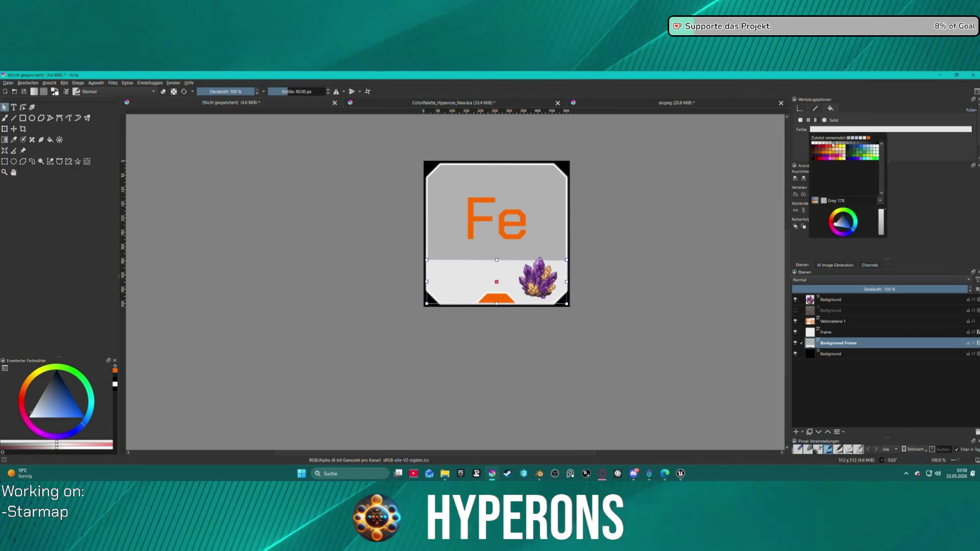
{"action": "left_click", "coordinate": [848, 139]}
{"action": "left_click", "coordinate": [660, 177]}
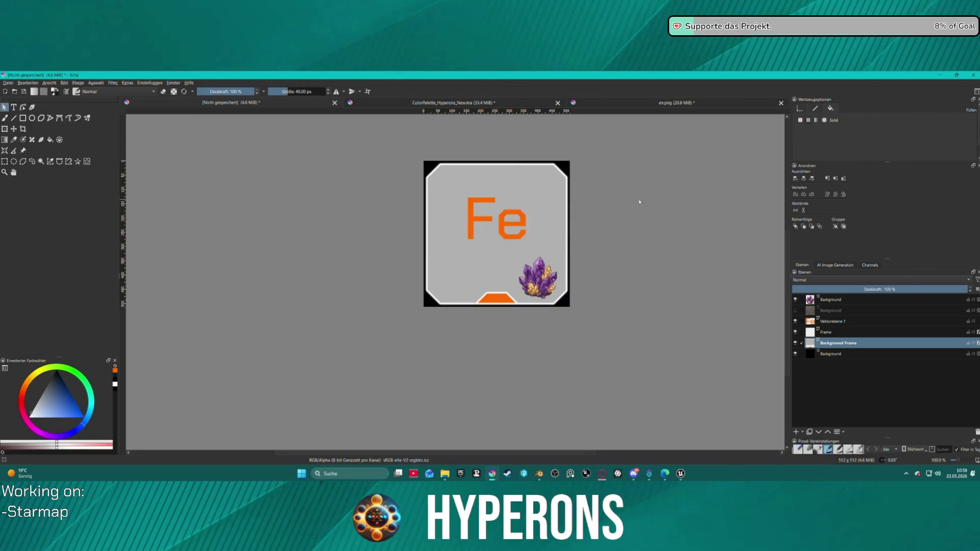
{"action": "scroll", "coordinate": [629, 207], "scroll_direction": "down", "scroll_amount": 5}
{"action": "scroll", "coordinate": [630, 206], "scroll_direction": "up", "scroll_amount": 3}
{"action": "scroll", "coordinate": [632, 208], "scroll_direction": "up", "scroll_amount": 1}
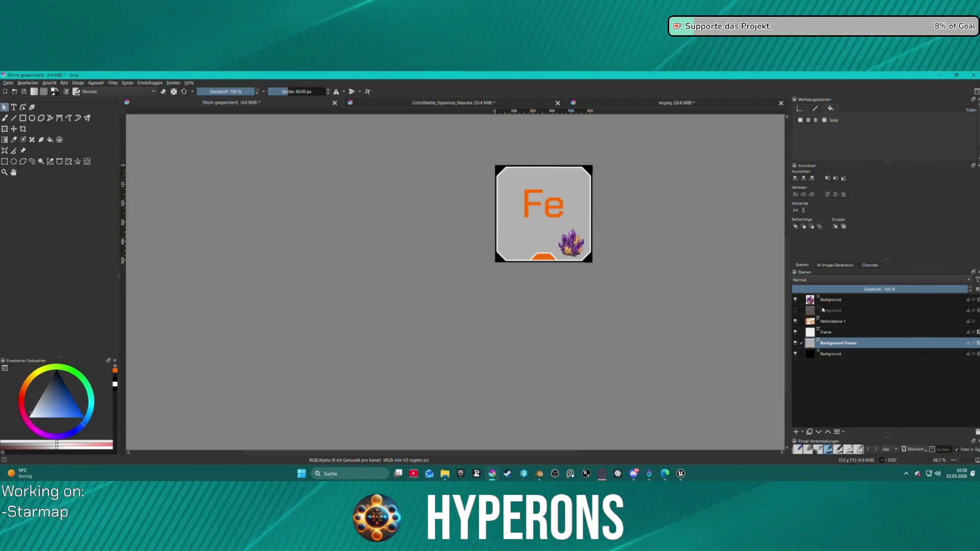
{"action": "left_click", "coordinate": [832, 321]}
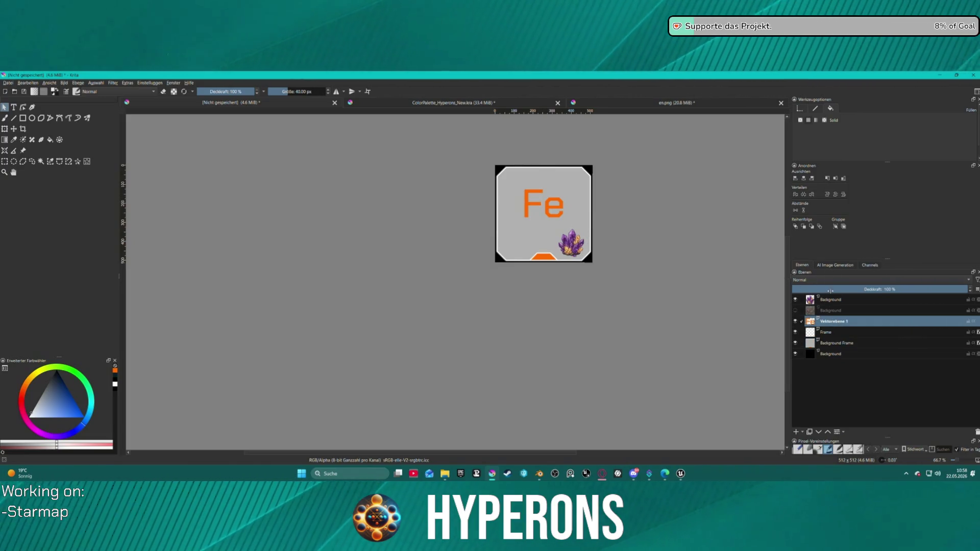
{"action": "right_click", "coordinate": [837, 324]}
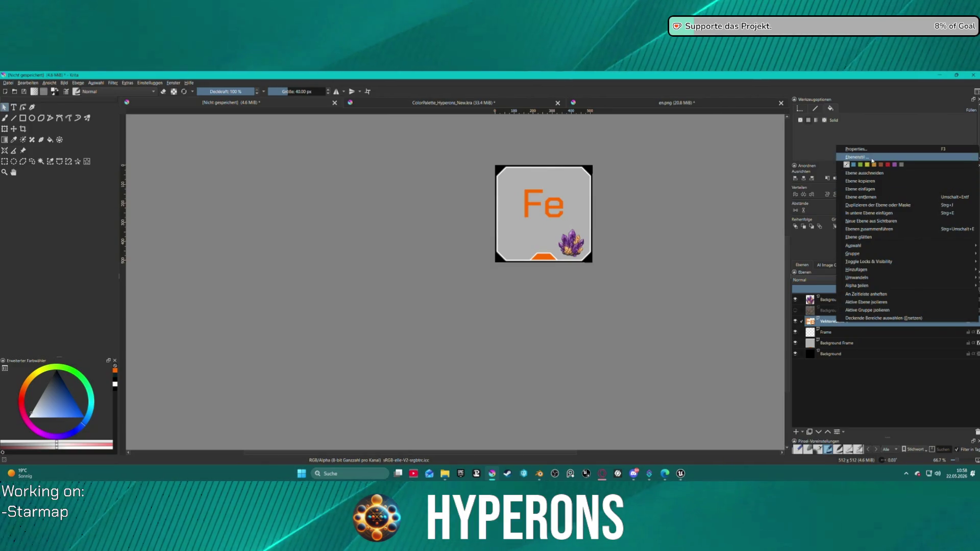
- Add a 4 px black stroke at 100 % opacity to Vektorebene 1 through its Layer Style
{"action": "left_click", "coordinate": [862, 157]}
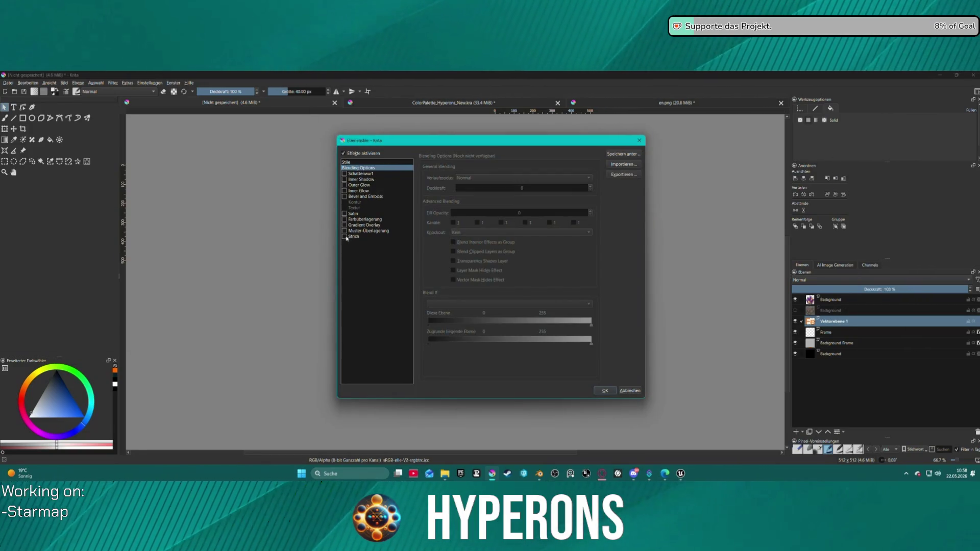
{"action": "left_click", "coordinate": [357, 237]}
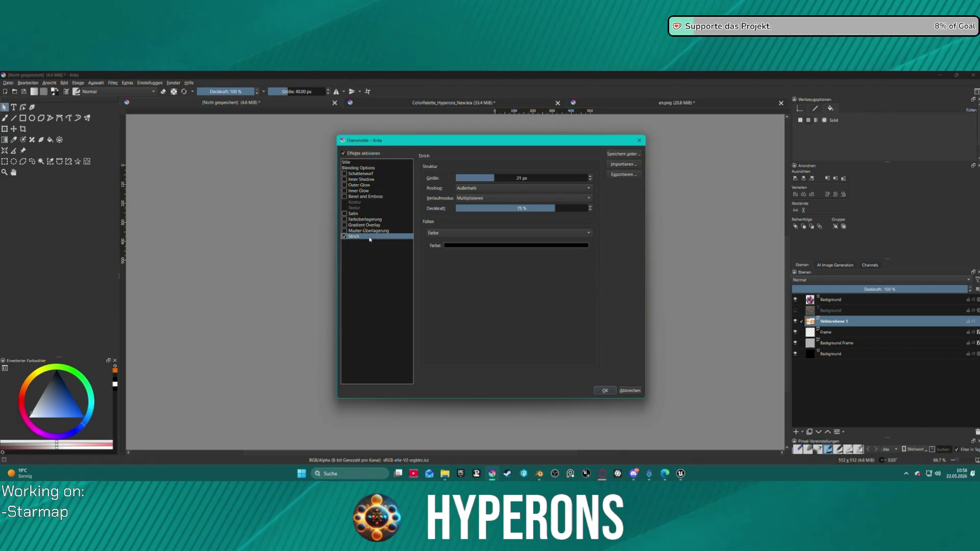
{"action": "left_click_drag", "start_coordinate": [492, 179], "coordinate": [465, 180]}
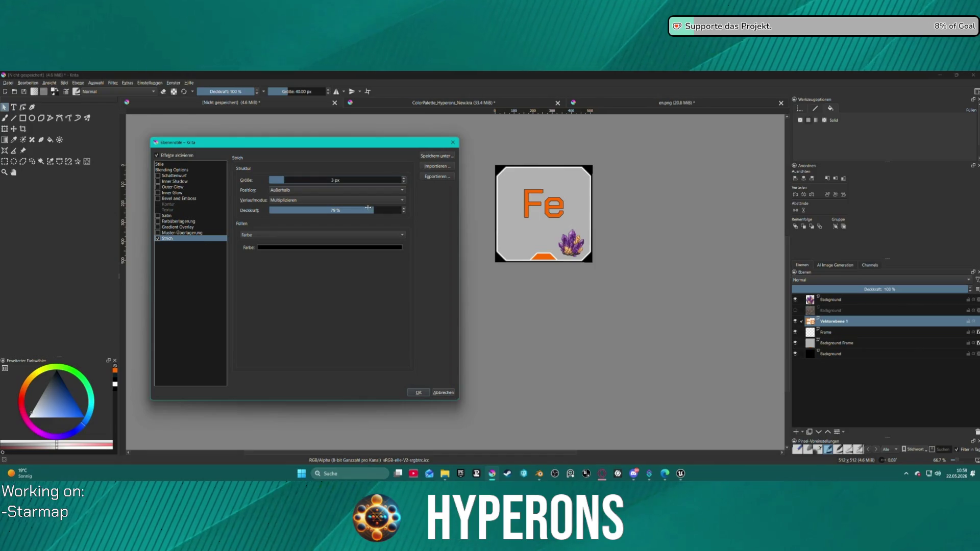
{"action": "left_click_drag", "start_coordinate": [368, 207], "coordinate": [522, 208]}
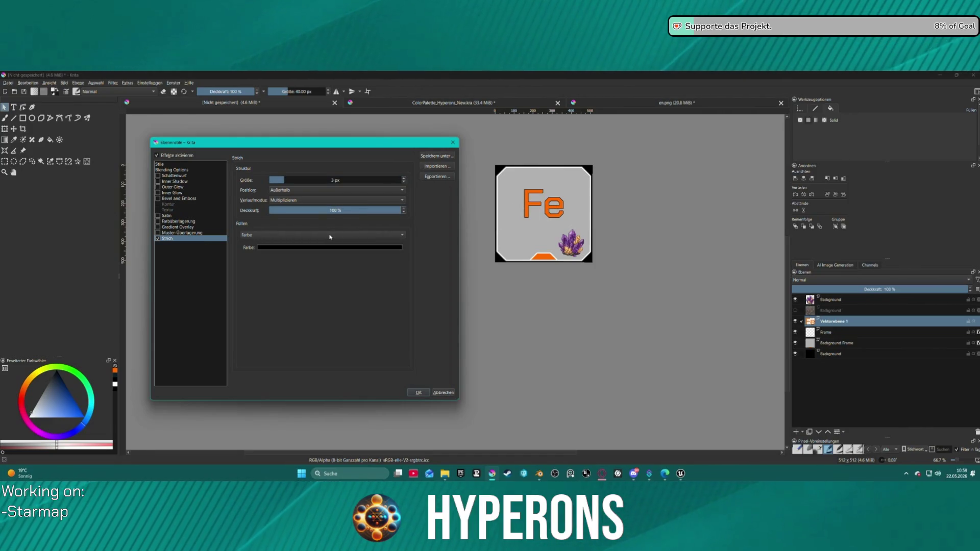
{"action": "scroll", "coordinate": [296, 182], "scroll_direction": "up", "scroll_amount": 1}
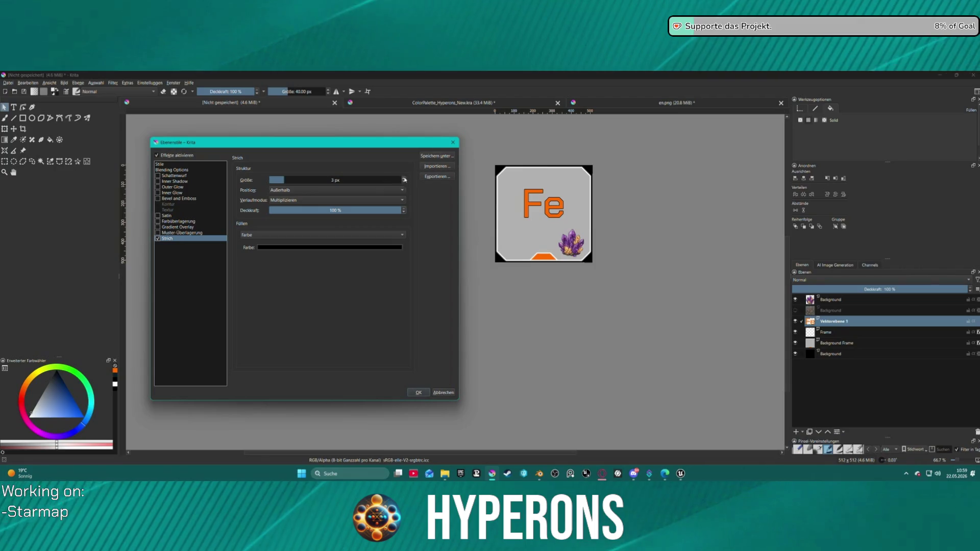
{"action": "left_click", "coordinate": [418, 392]}
{"action": "scroll", "coordinate": [586, 174], "scroll_direction": "up", "scroll_amount": 3}
{"action": "scroll", "coordinate": [557, 180], "scroll_direction": "down", "scroll_amount": 3}
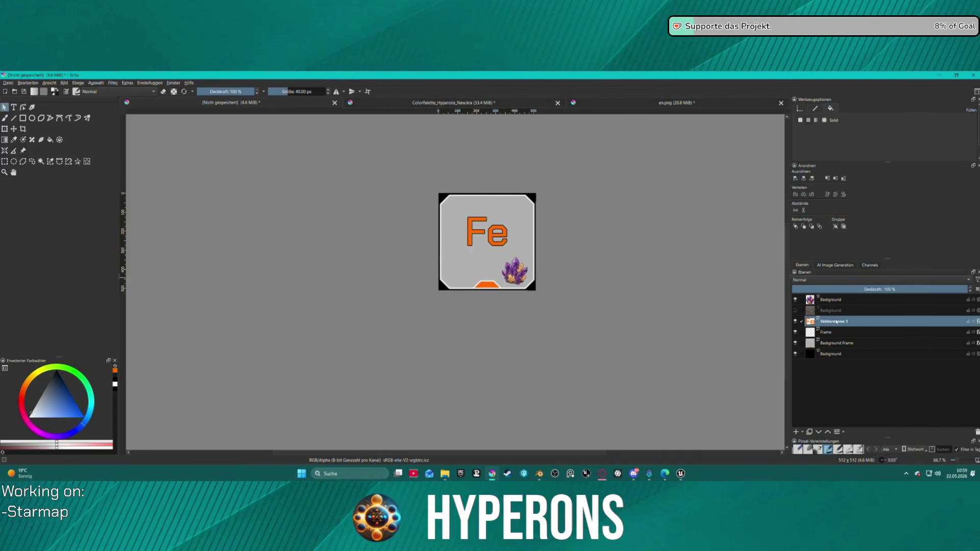
- Copy Vektorebene 1's layer style onto the crystal's Background layer and zoom out to 33.3 %
{"action": "right_click", "coordinate": [835, 322]}
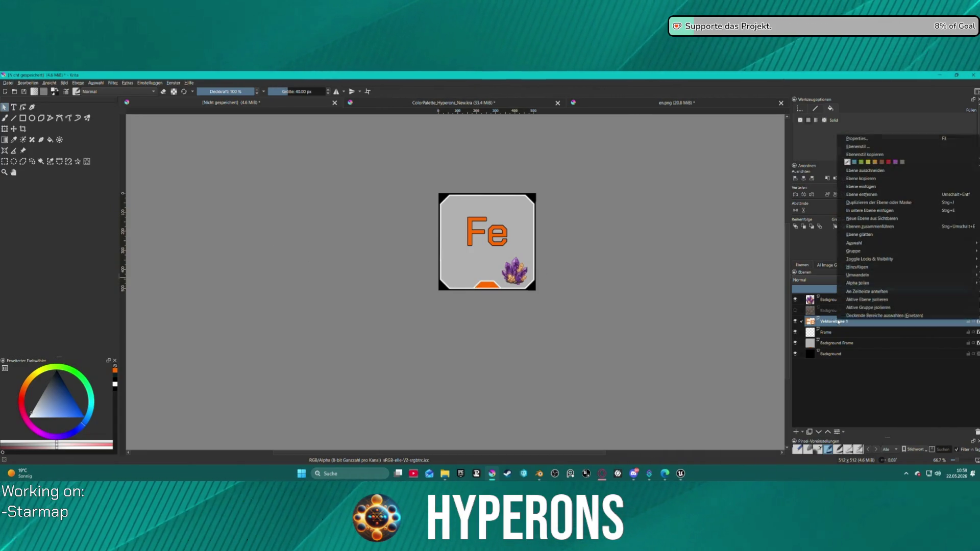
{"action": "left_click", "coordinate": [862, 148]}
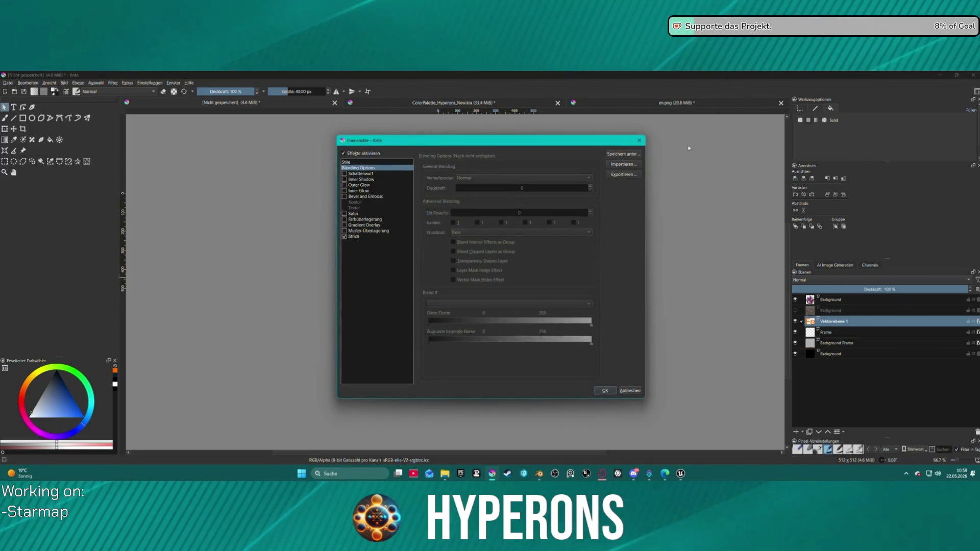
{"action": "left_click", "coordinate": [639, 140]}
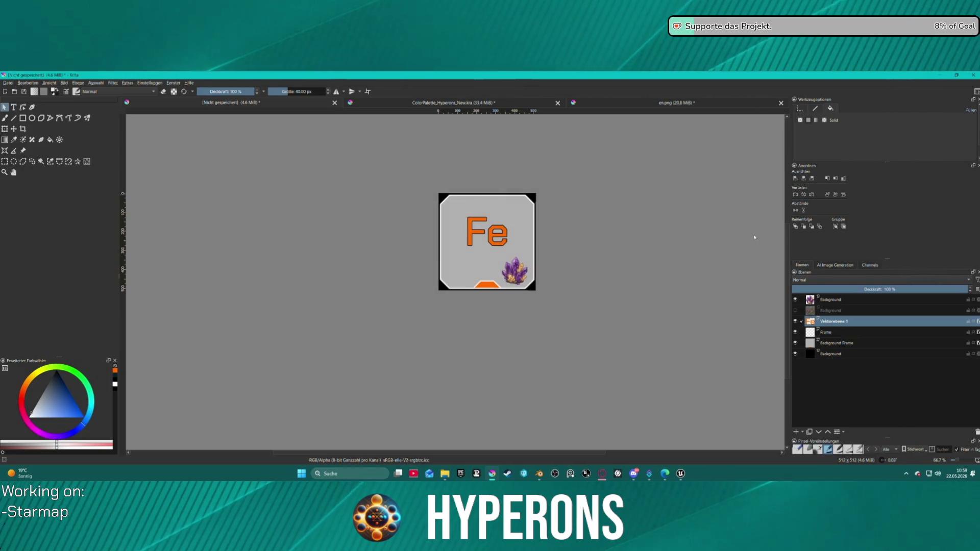
{"action": "right_click", "coordinate": [833, 321]}
{"action": "left_click", "coordinate": [856, 157]}
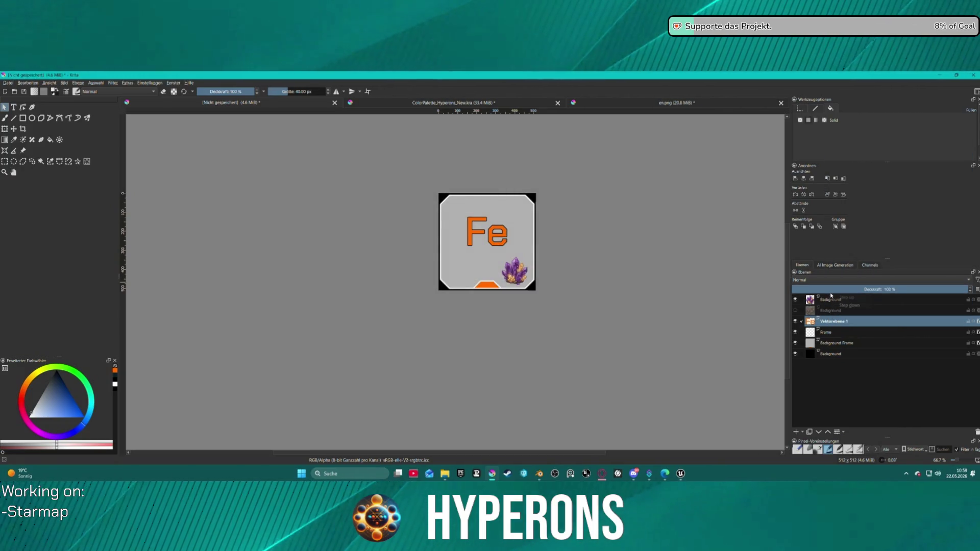
{"action": "left_click", "coordinate": [824, 300]}
{"action": "right_click", "coordinate": [840, 300]}
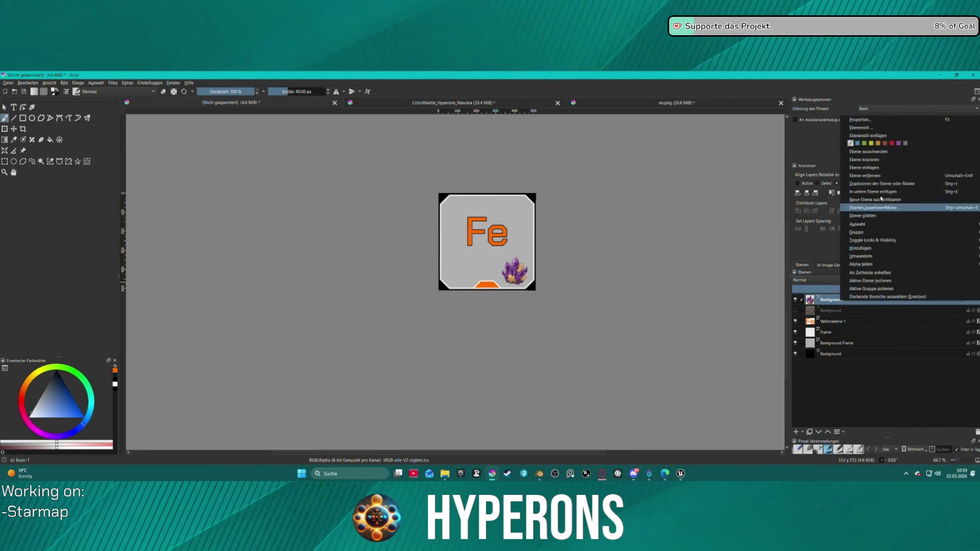
{"action": "left_click", "coordinate": [871, 135]}
{"action": "key", "text": "minus"}
{"action": "key", "text": "minus"}
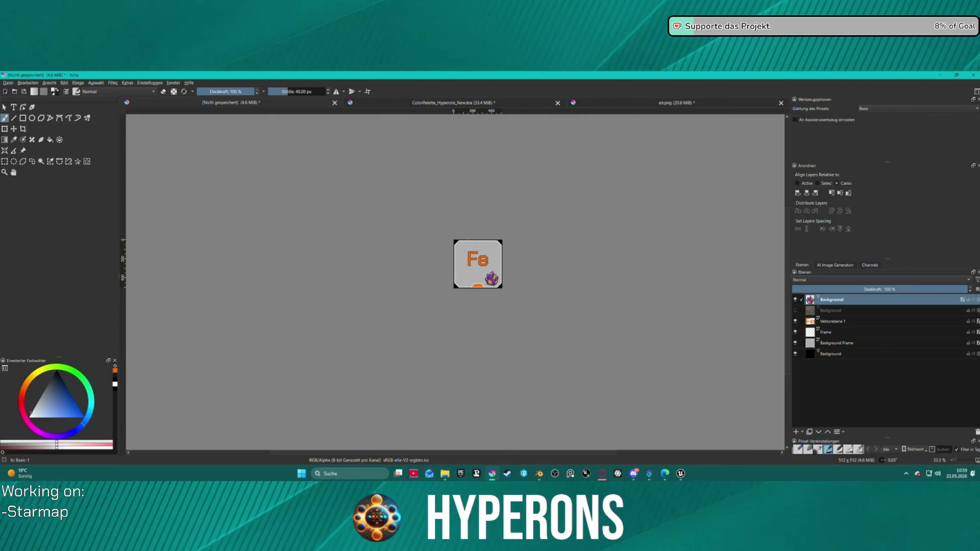
- Export the tile via Export Advanced as T_Ressouce_Test.png, accepting the PNG options
{"action": "left_click", "coordinate": [7, 83]}
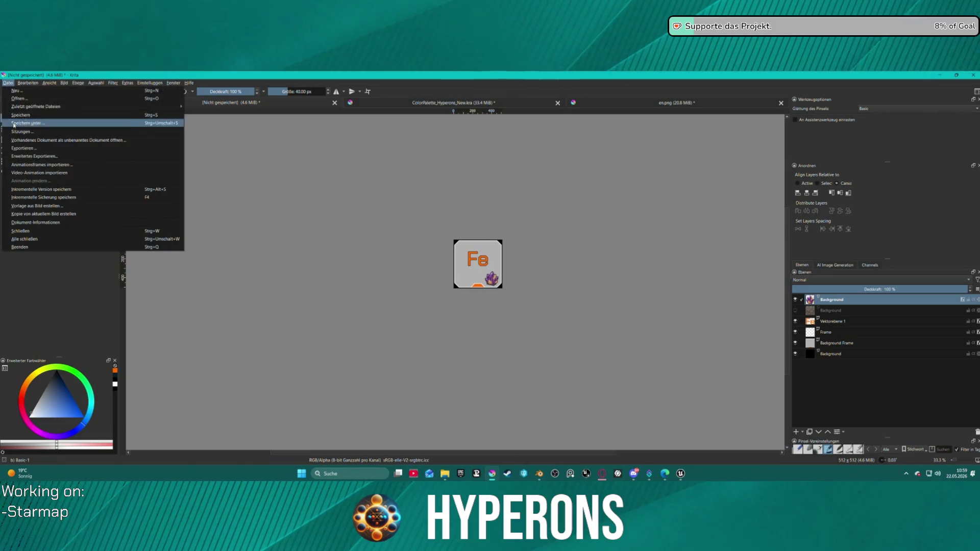
{"action": "left_click", "coordinate": [45, 156]}
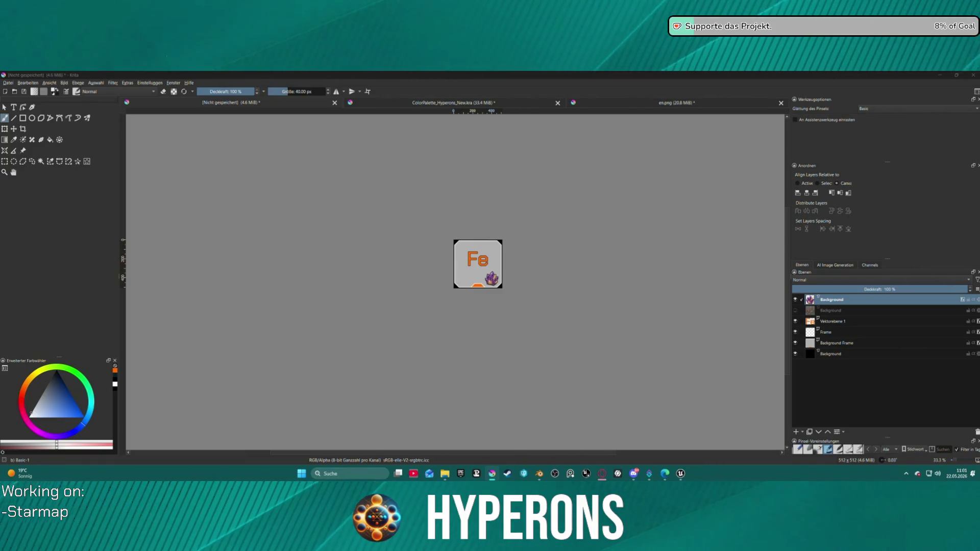
{"action": "key", "text": "Return"}
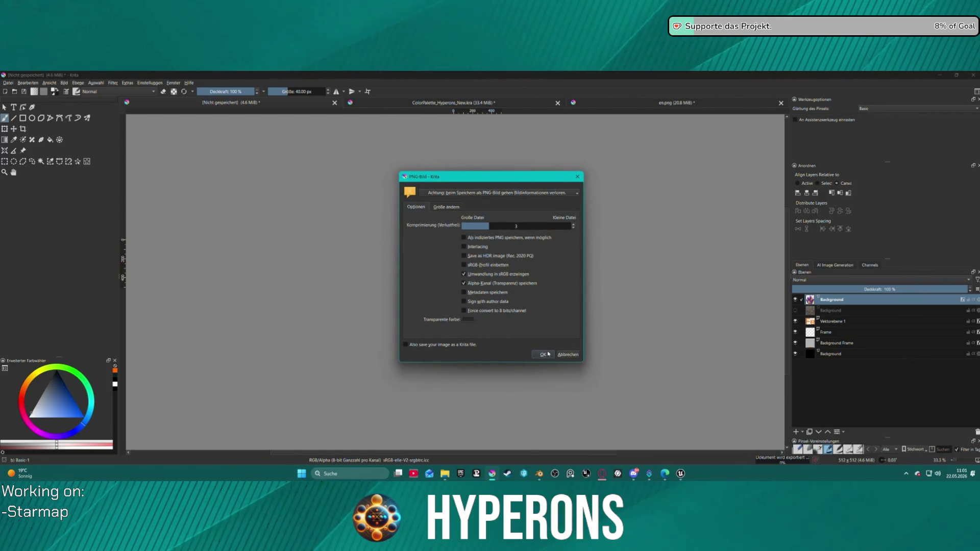
{"action": "left_click", "coordinate": [548, 354]}
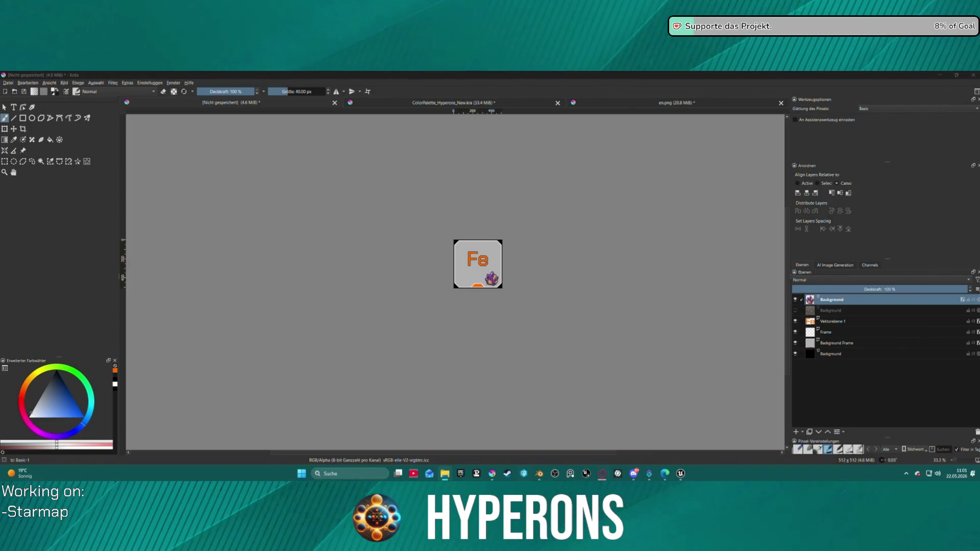
{"action": "key", "text": "alt+Tab"}
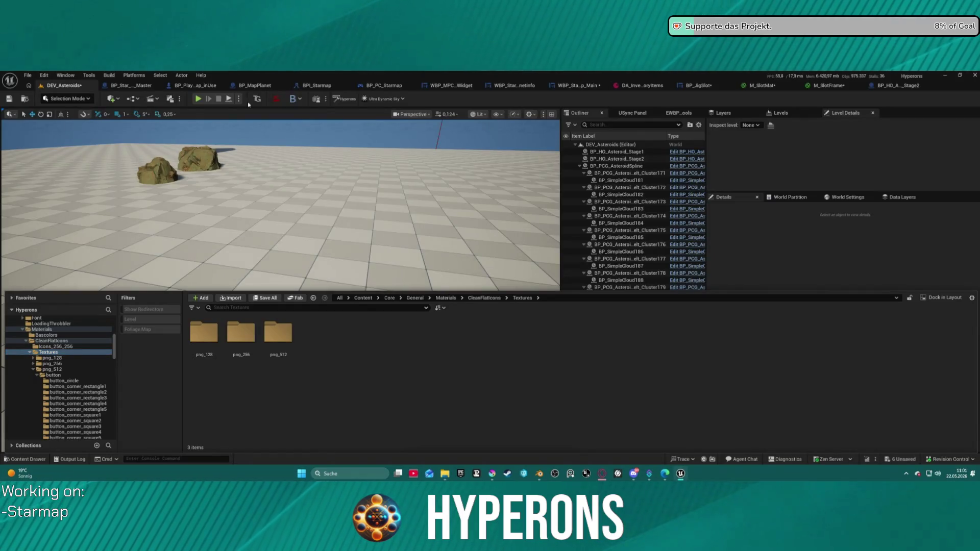
- Browse the Content Browser folder tree to the Materials/UI folder
{"action": "double_click", "coordinate": [40, 341]}
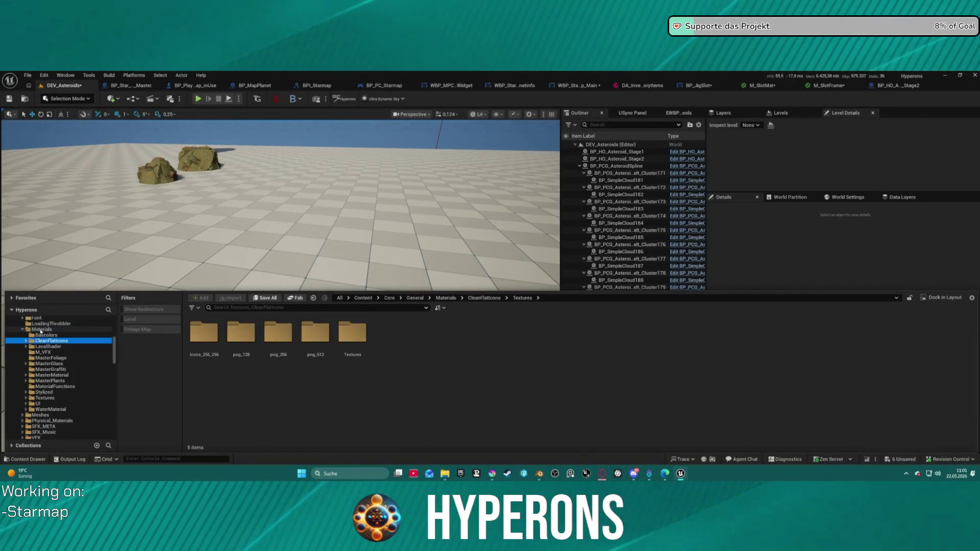
{"action": "double_click", "coordinate": [40, 329]}
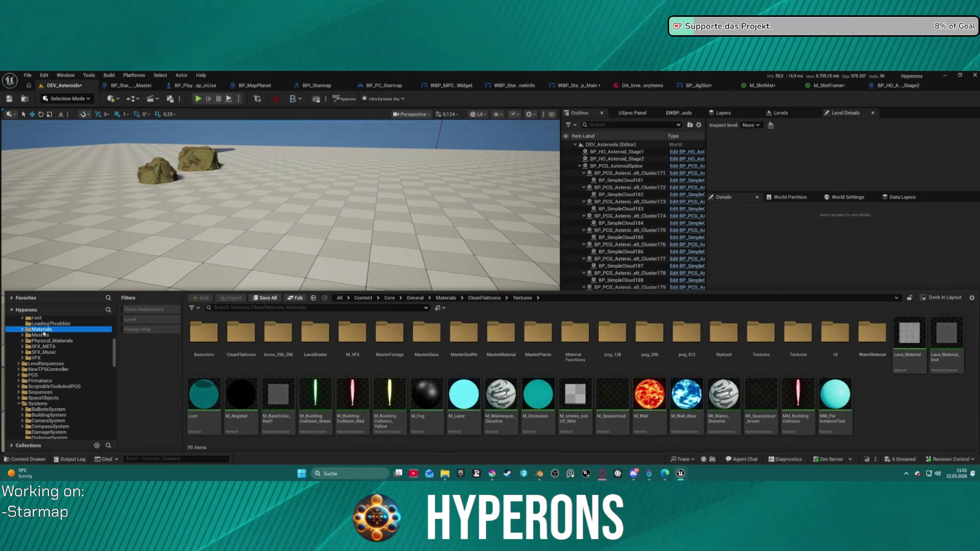
{"action": "scroll", "coordinate": [61, 357], "scroll_direction": "up", "scroll_amount": 2}
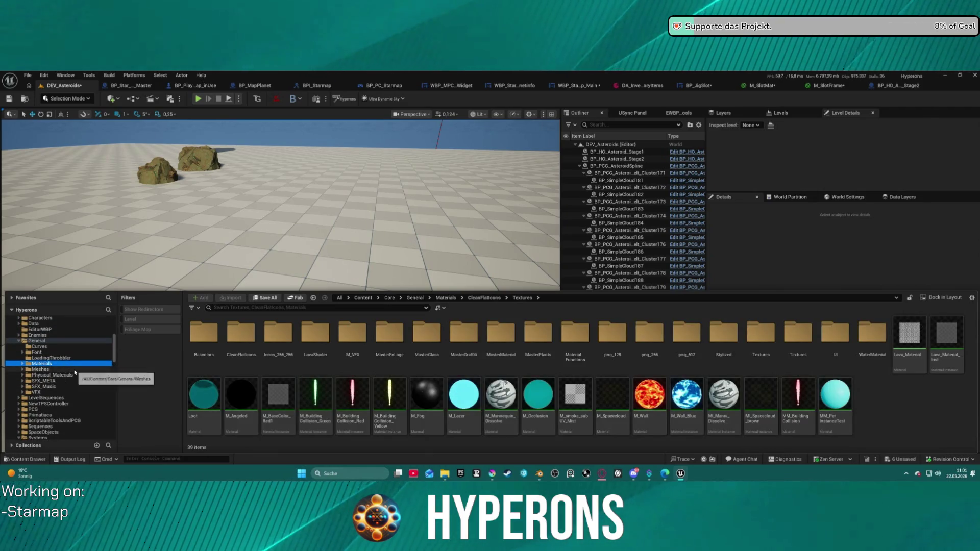
{"action": "left_click", "coordinate": [23, 364]}
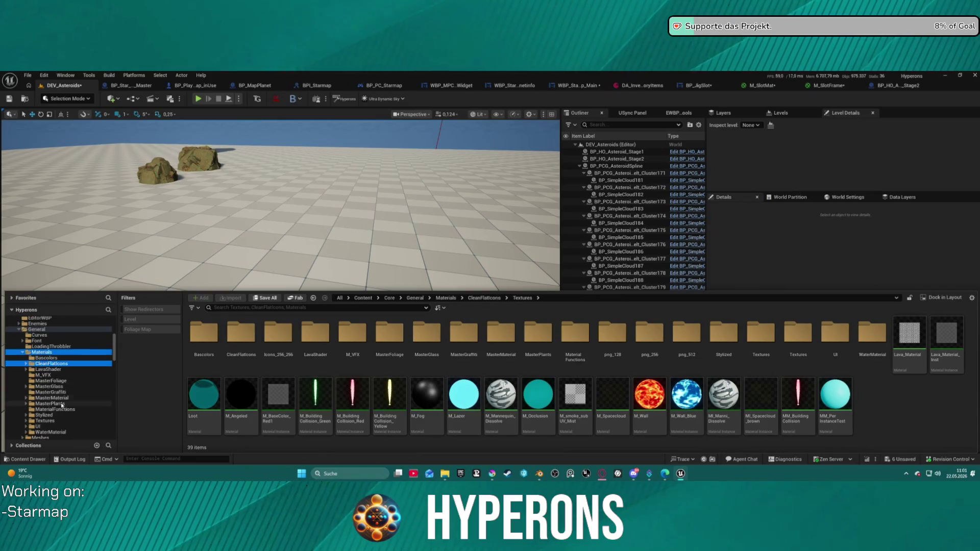
{"action": "scroll", "coordinate": [44, 369], "scroll_direction": "down", "scroll_amount": 1}
{"action": "left_click", "coordinate": [44, 420]}
{"action": "left_click", "coordinate": [35, 432]}
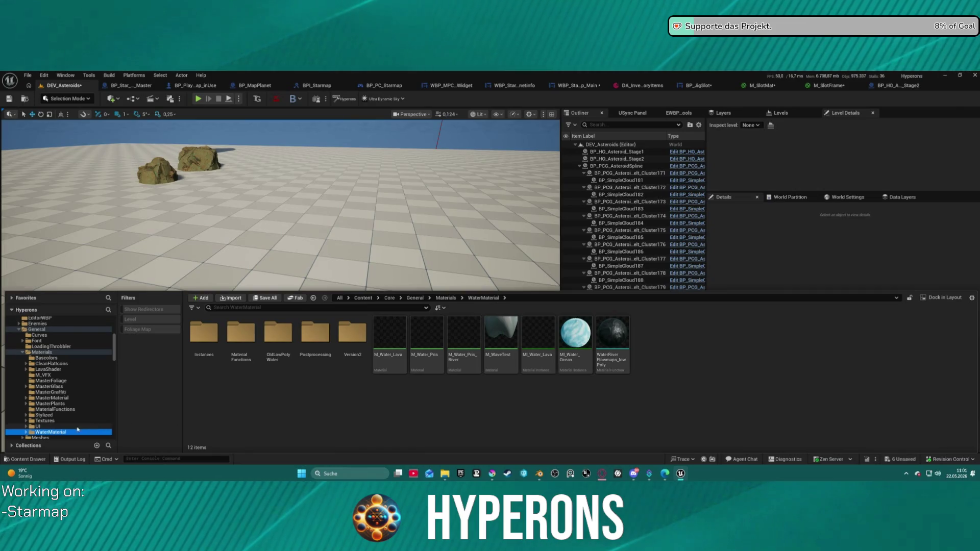
{"action": "left_click", "coordinate": [38, 426]}
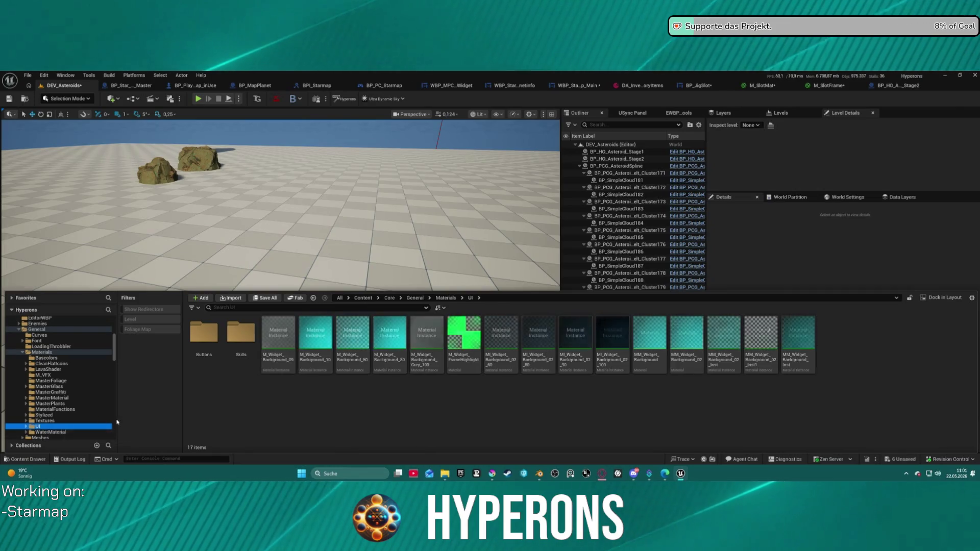
- Create a new folder named Icons inside UI and open it
{"action": "right_click", "coordinate": [224, 411]}
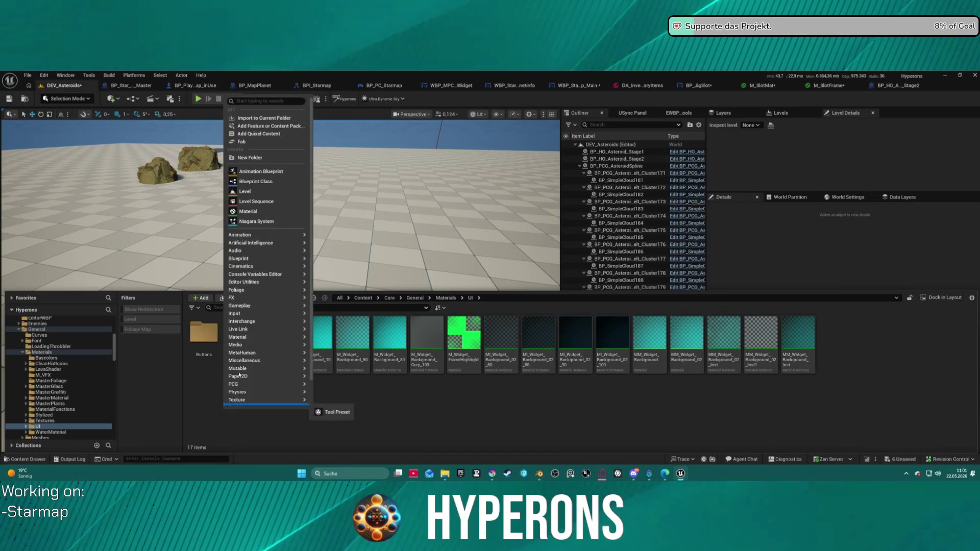
{"action": "left_click", "coordinate": [267, 159]}
{"action": "type", "text": "Icons"}
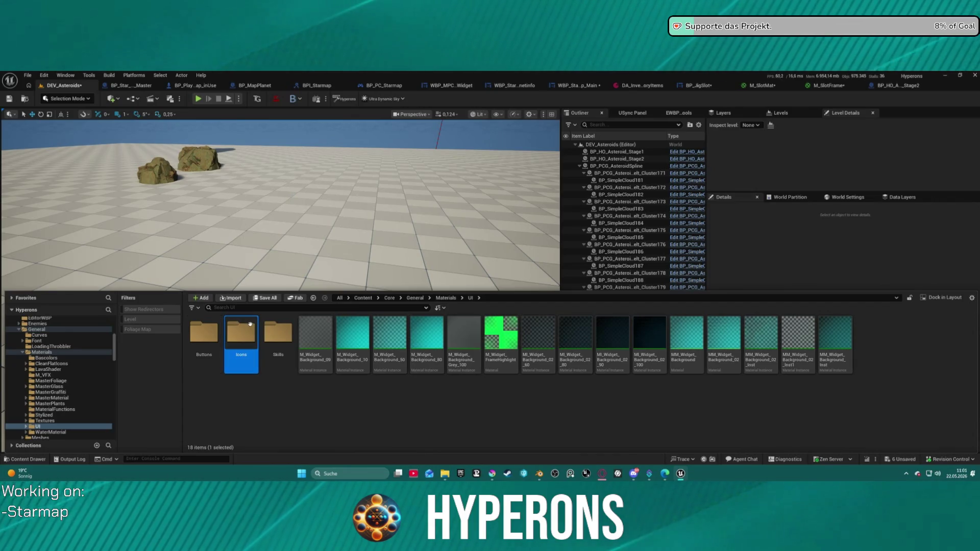
{"action": "double_click", "coordinate": [241, 333]}
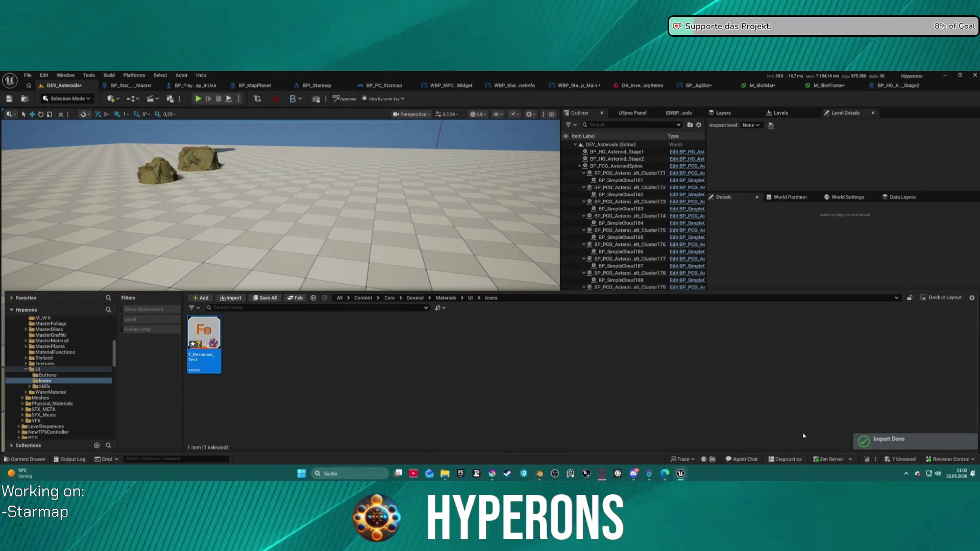
{"action": "left_click", "coordinate": [642, 85]}
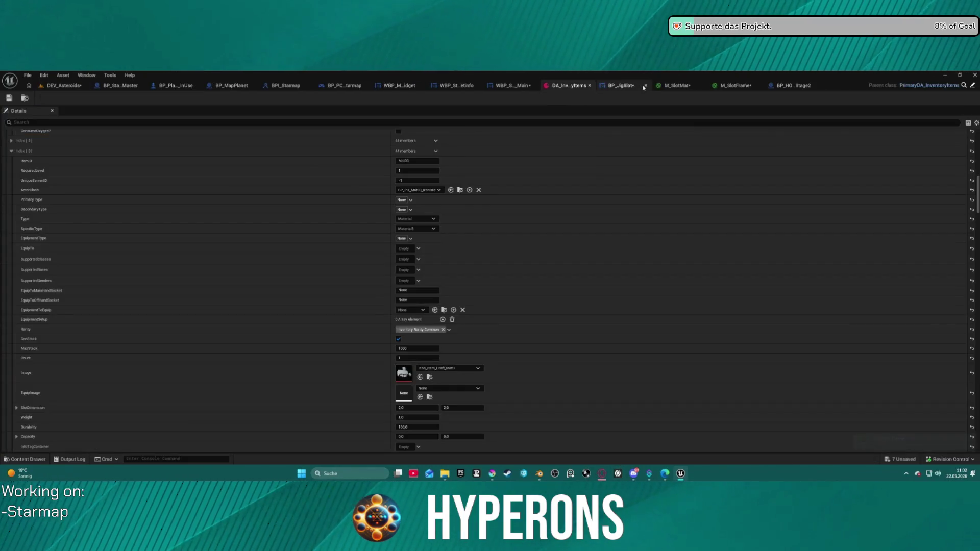
- Search DA_InventoryItems for 'copp', then clear it and scroll to Copper Ore under Crafting Resources
{"action": "scroll", "coordinate": [432, 310], "scroll_direction": "up", "scroll_amount": 15}
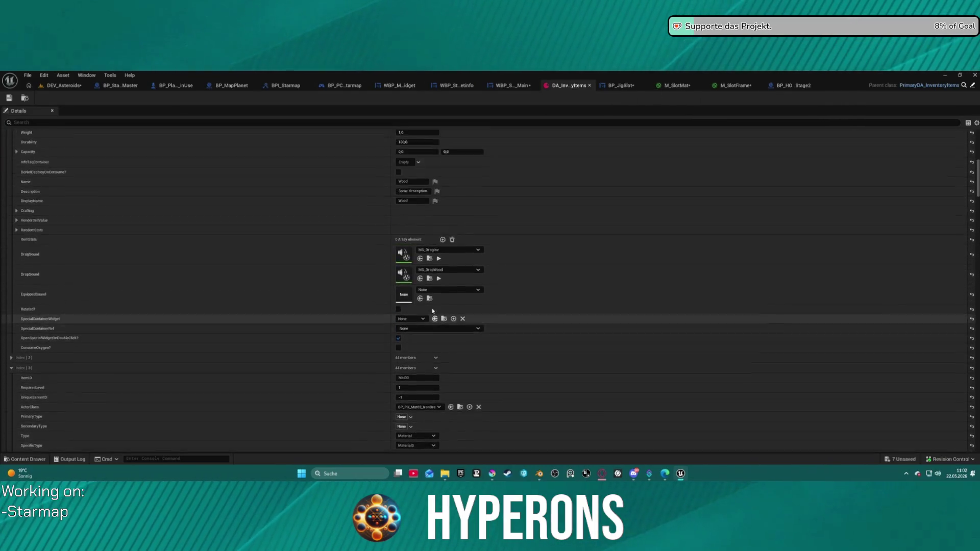
{"action": "left_click", "coordinate": [243, 122]}
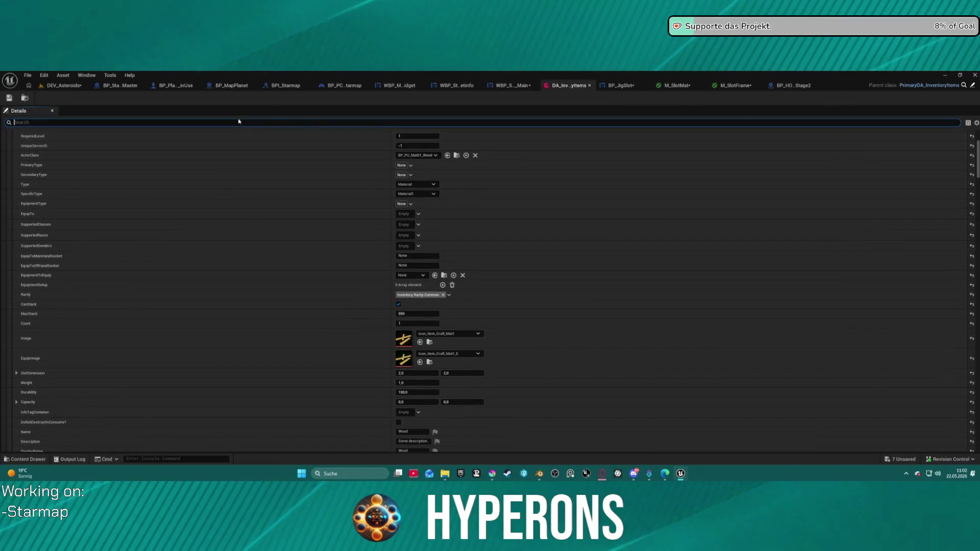
{"action": "type", "text": "dcu"}
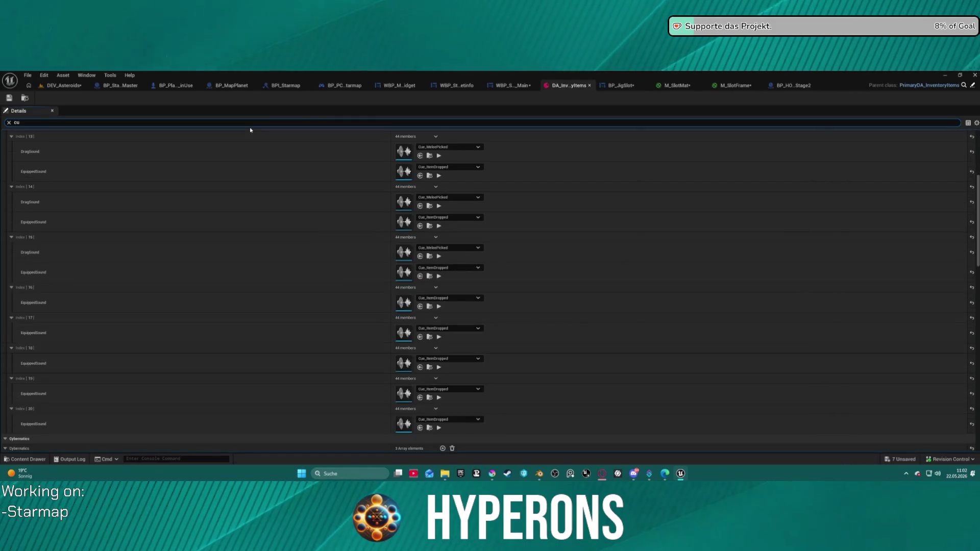
{"action": "type", "text": "pp"}
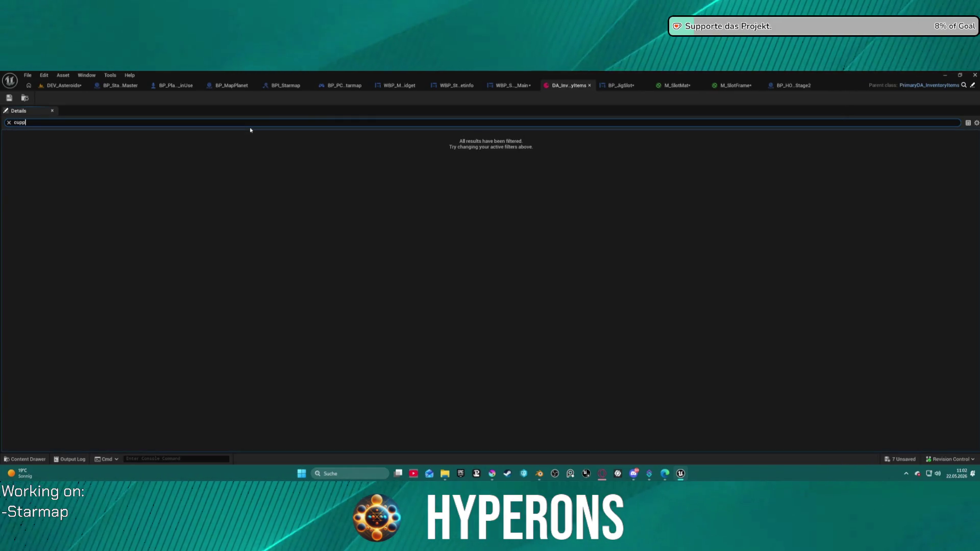
{"action": "key", "text": "BackSpace"}
{"action": "key", "text": "BackSpace"}
{"action": "type", "text": "opp"}
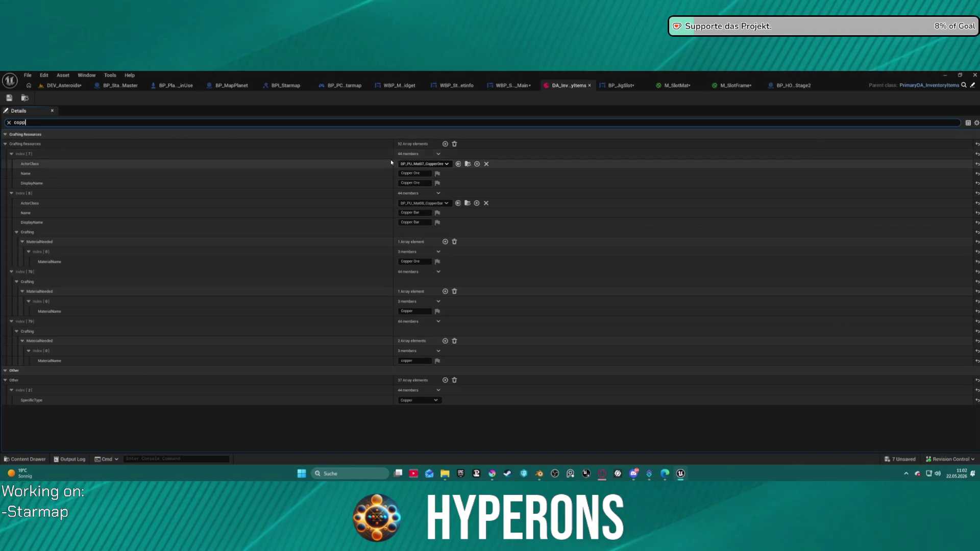
{"action": "left_click", "coordinate": [8, 123]}
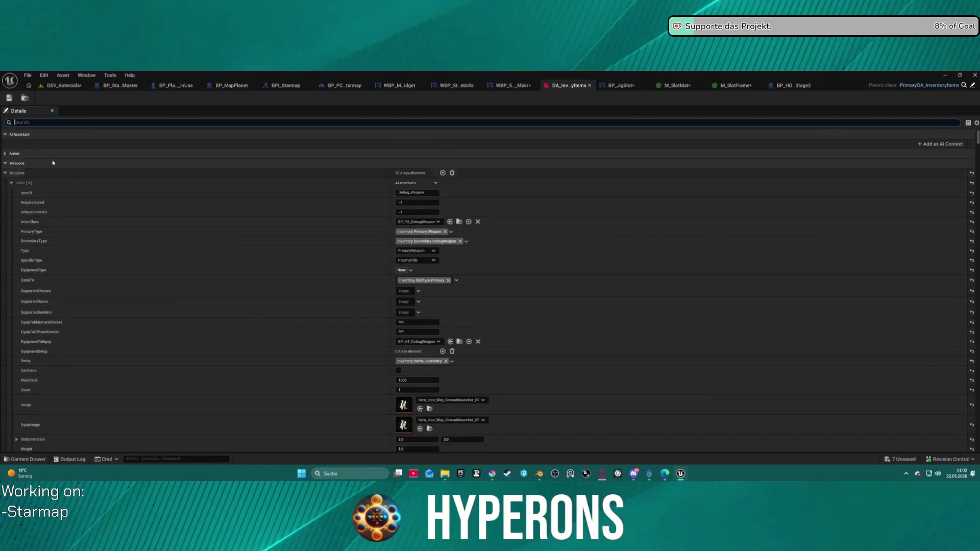
{"action": "left_click", "coordinate": [5, 173]}
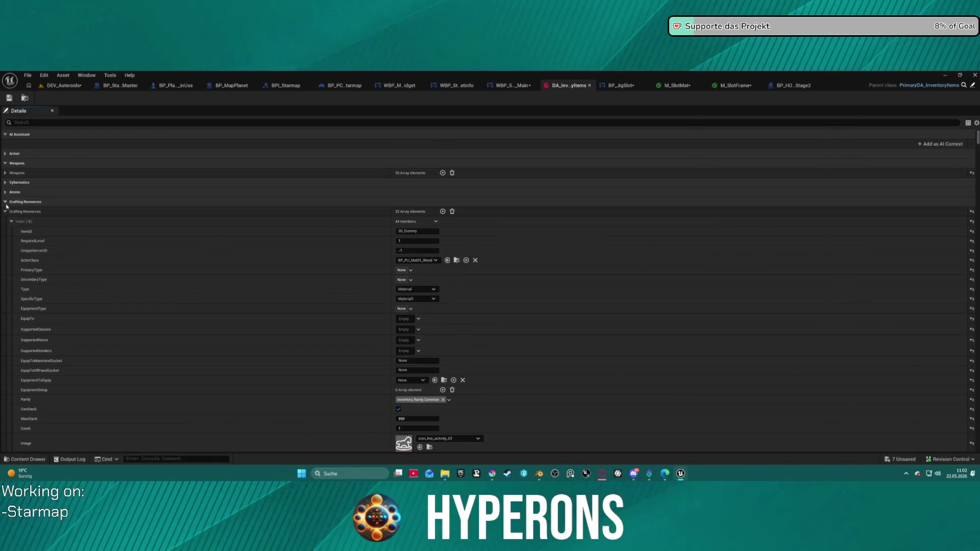
{"action": "scroll", "coordinate": [336, 327], "scroll_direction": "down", "scroll_amount": 20}
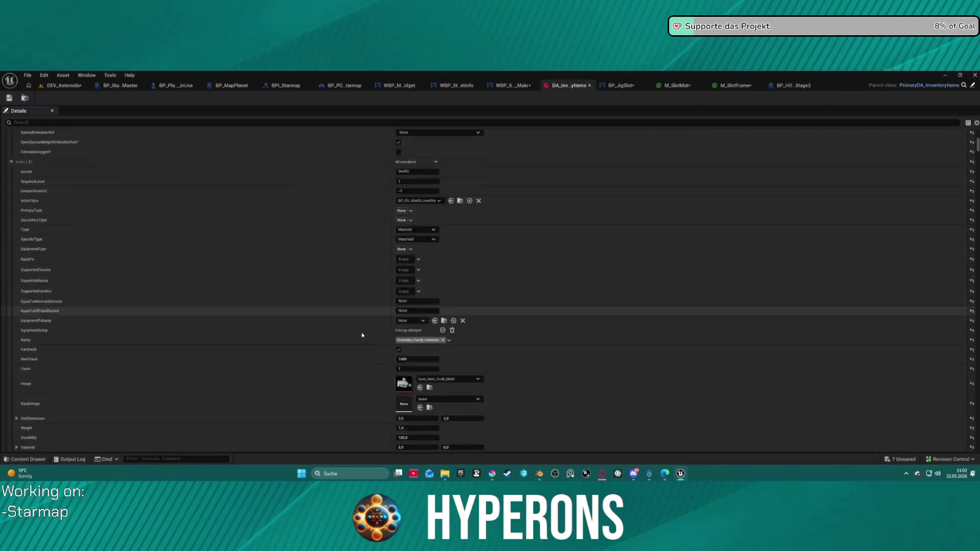
{"action": "scroll", "coordinate": [361, 335], "scroll_direction": "down", "scroll_amount": 20}
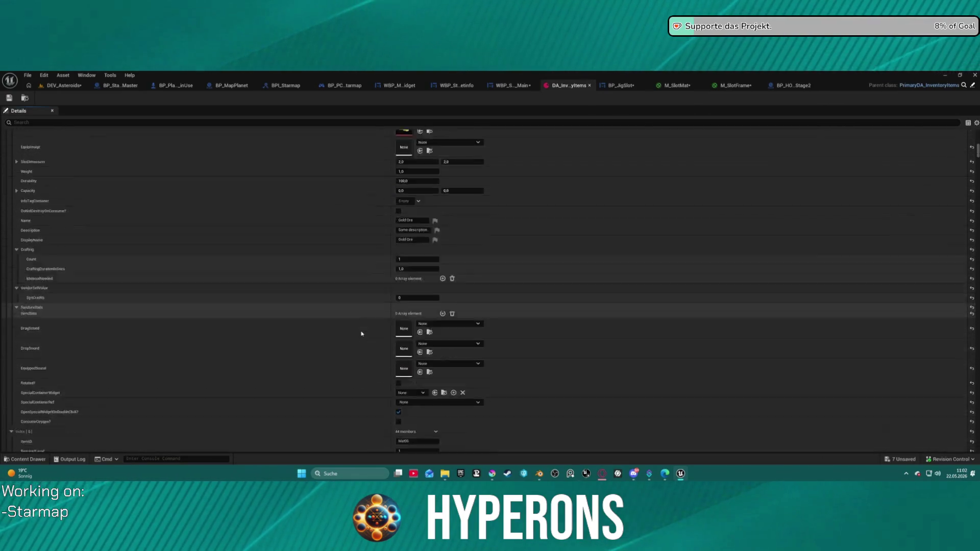
{"action": "scroll", "coordinate": [359, 331], "scroll_direction": "down", "scroll_amount": 20}
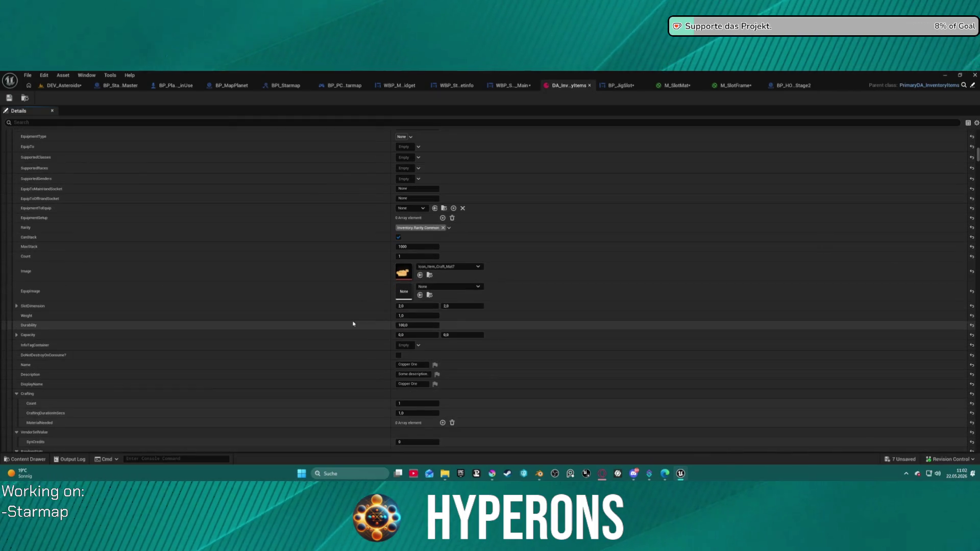
{"action": "scroll", "coordinate": [351, 321], "scroll_direction": "down", "scroll_amount": 20}
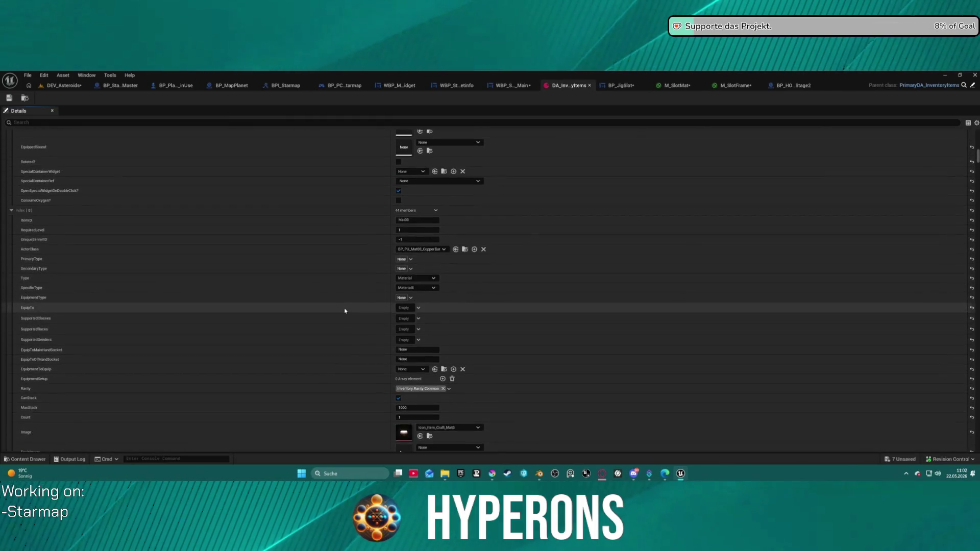
{"action": "scroll", "coordinate": [345, 310], "scroll_direction": "down", "scroll_amount": 20}
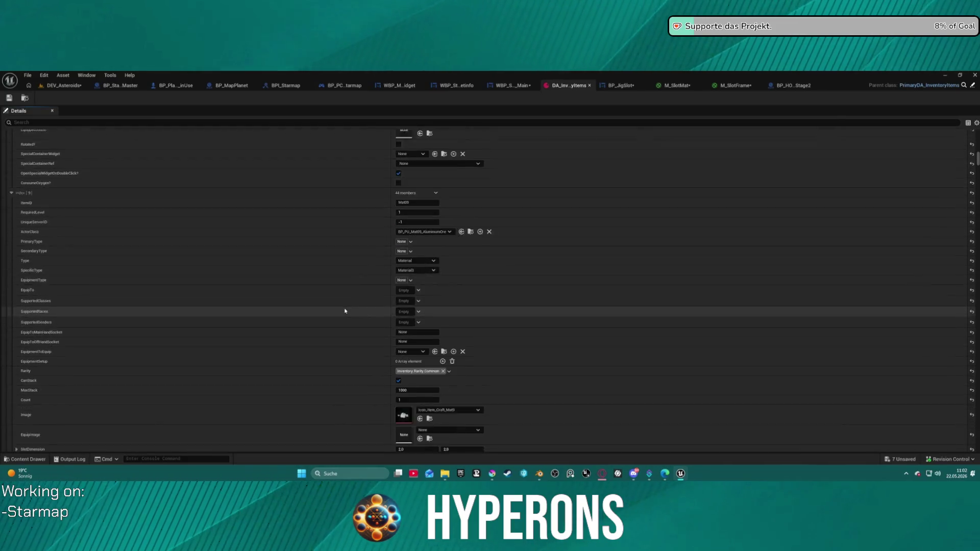
{"action": "scroll", "coordinate": [337, 291], "scroll_direction": "up", "scroll_amount": 20}
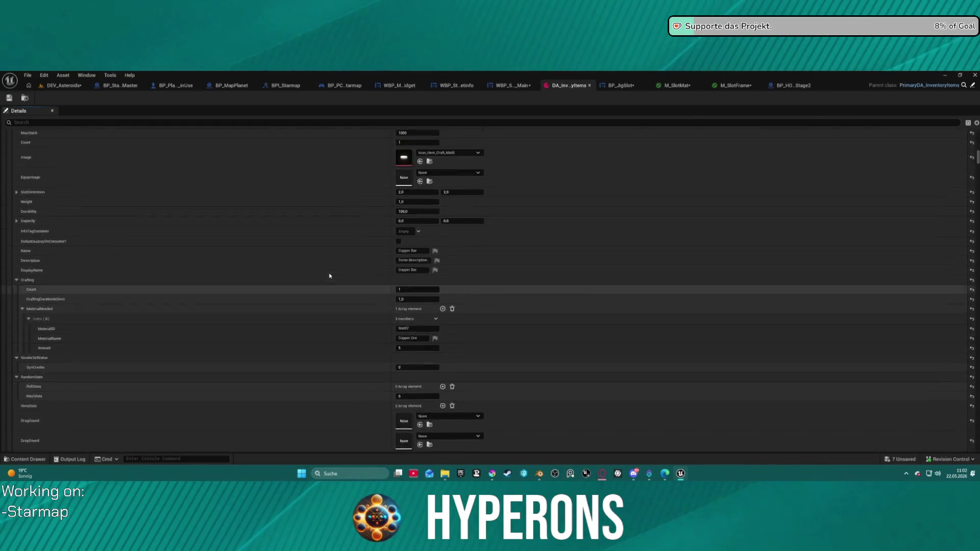
{"action": "scroll", "coordinate": [327, 268], "scroll_direction": "up", "scroll_amount": 2}
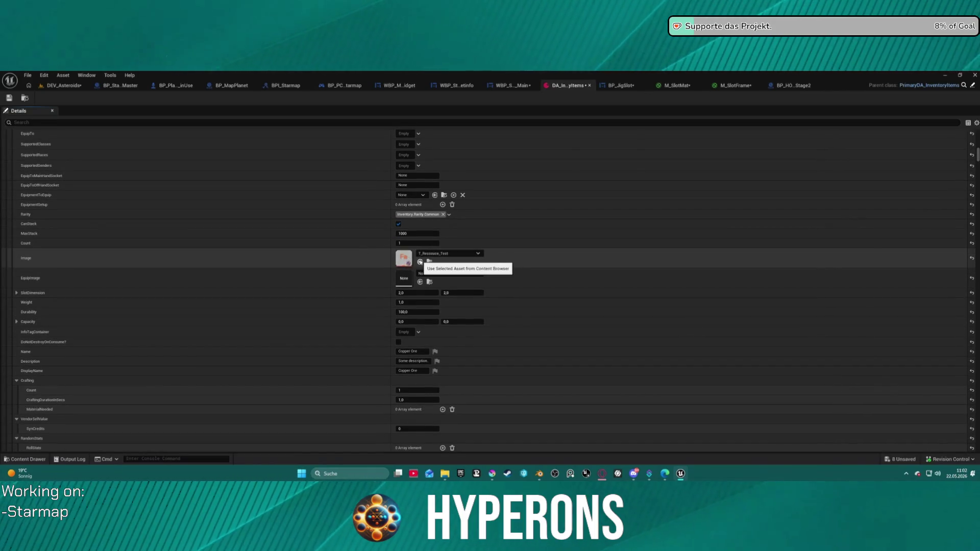
- Set T_Ressouce_Test as Copper Ore's Image and return to the DEV_Asteroids level
{"action": "left_click", "coordinate": [422, 262]}
{"action": "scroll", "coordinate": [340, 244], "scroll_direction": "up", "scroll_amount": 7}
{"action": "scroll", "coordinate": [341, 243], "scroll_direction": "up", "scroll_amount": 1}
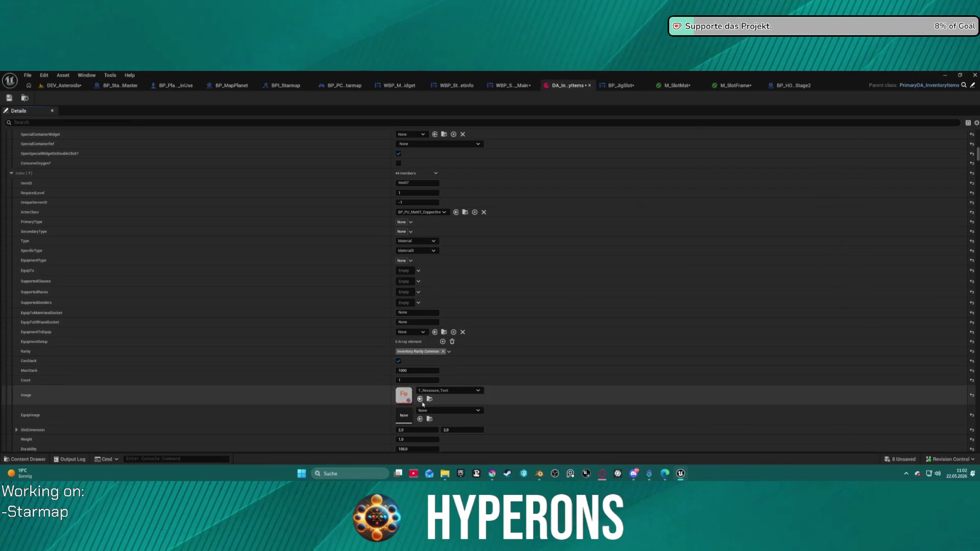
{"action": "left_click", "coordinate": [62, 85]}
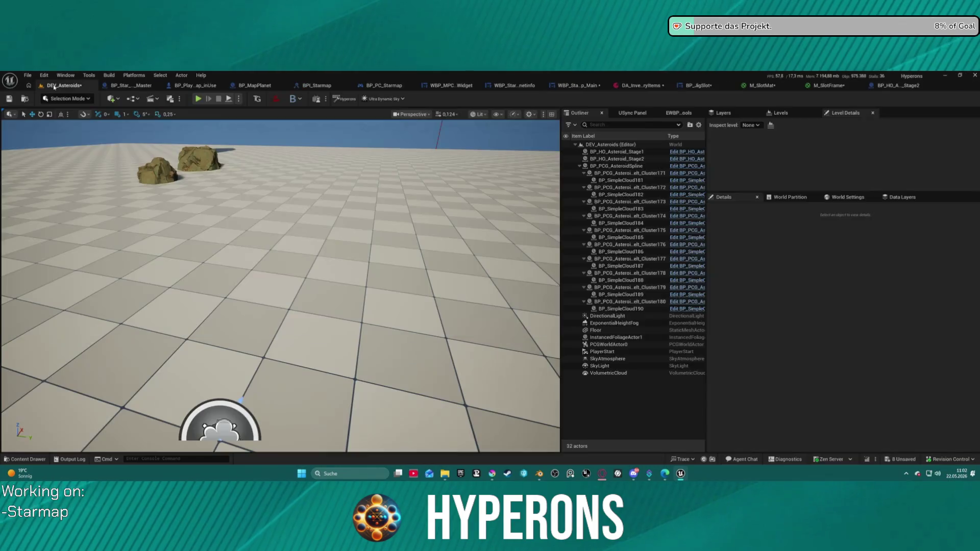
{"action": "key", "text": "alt+p"}
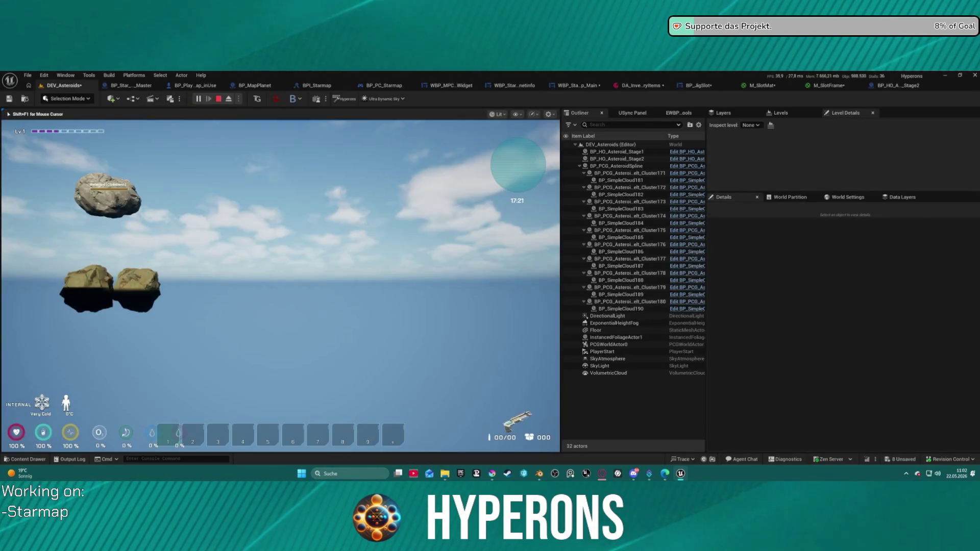
{"action": "key", "text": "i"}
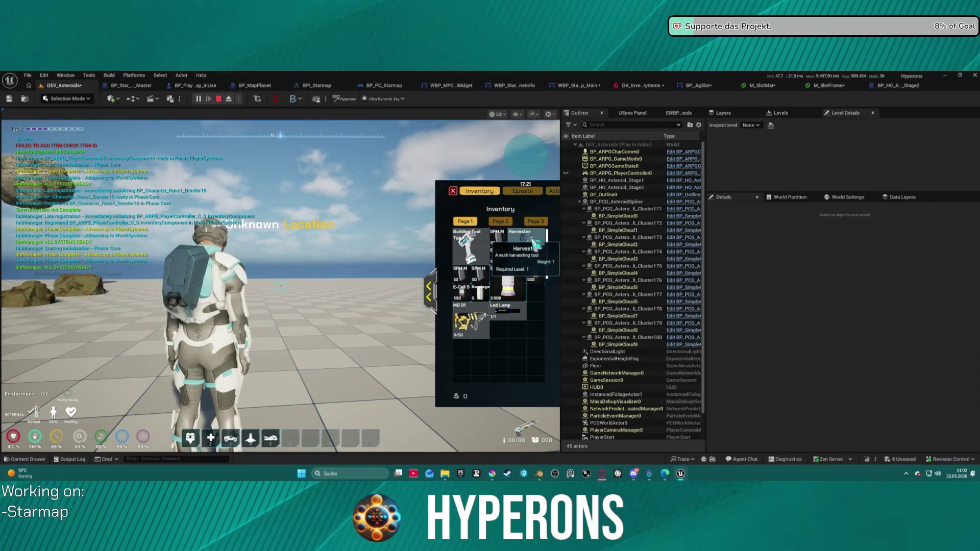
{"action": "double_click", "coordinate": [526, 248]}
{"action": "key", "text": "i"}
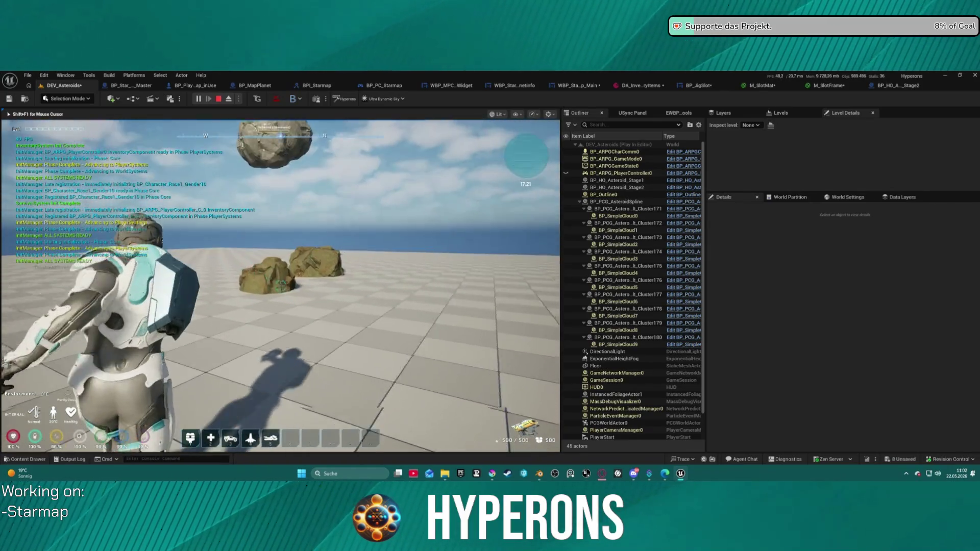
{"action": "left_click", "coordinate": [280, 285]}
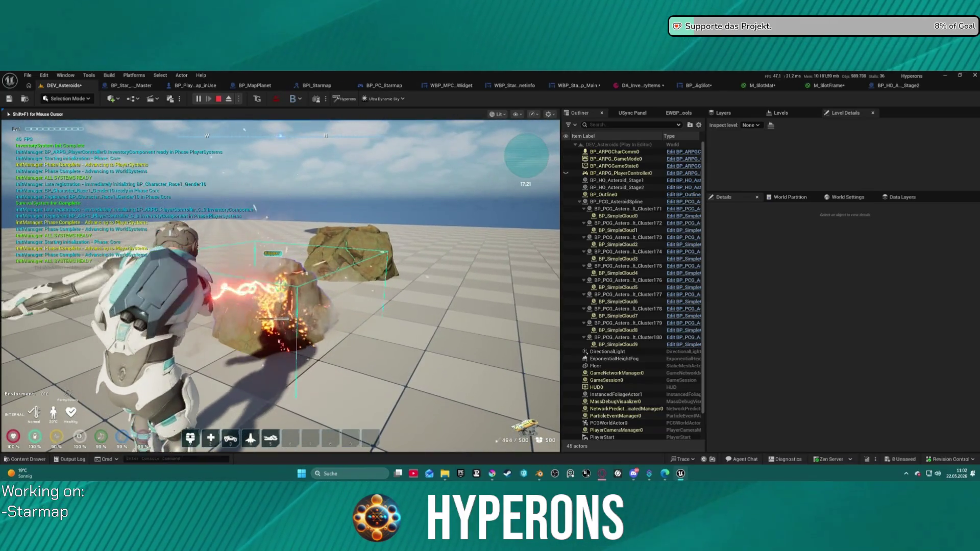
{"action": "key", "text": "w"}
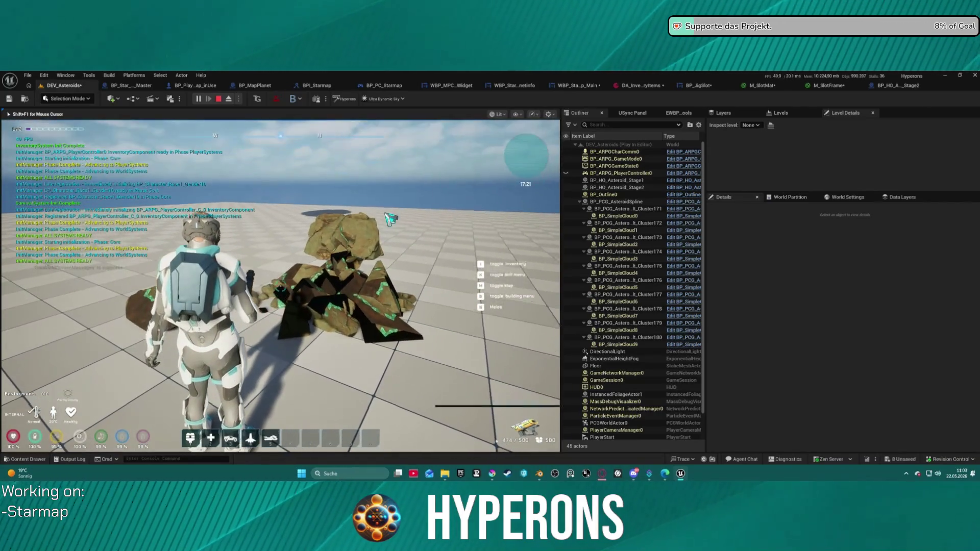
{"action": "key", "text": "i"}
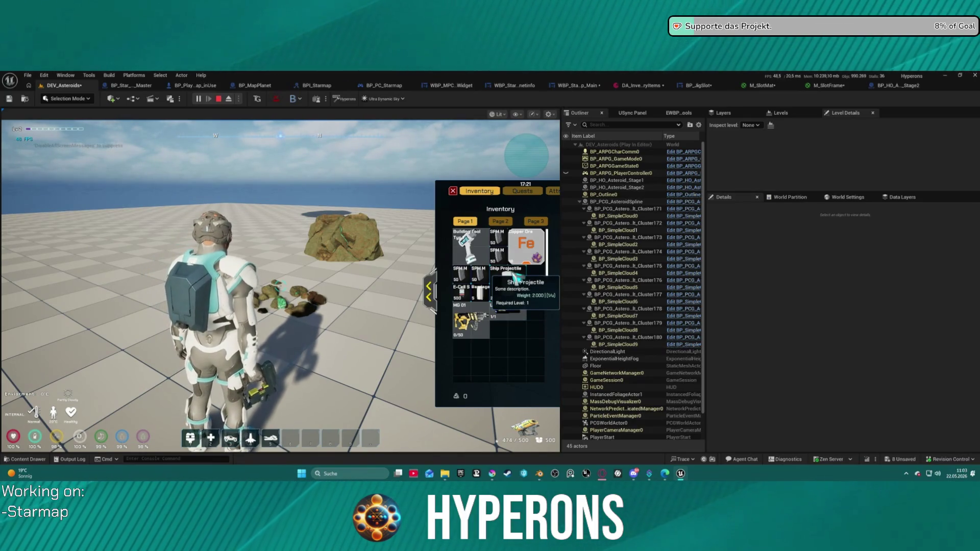
{"action": "mouse_move", "coordinate": [529, 238]}
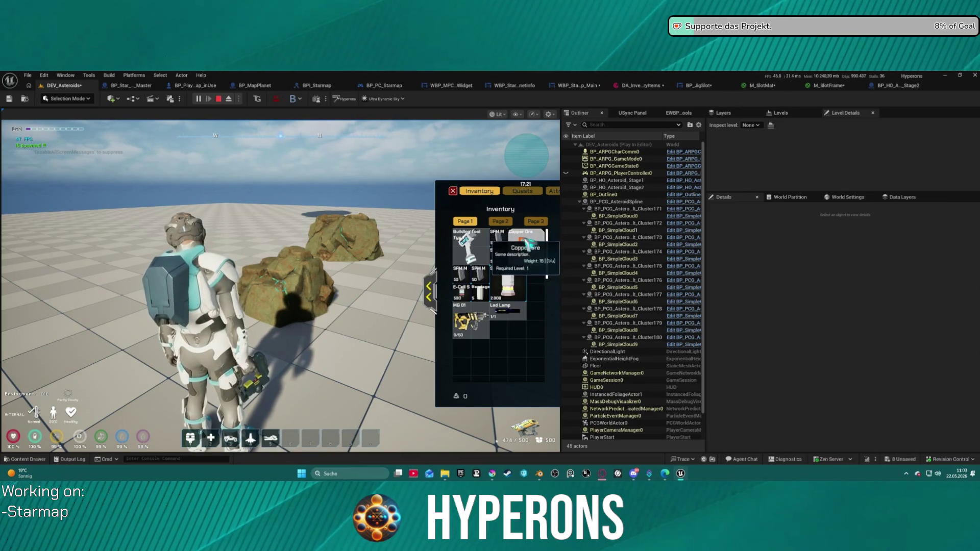
{"action": "mouse_move", "coordinate": [510, 264]}
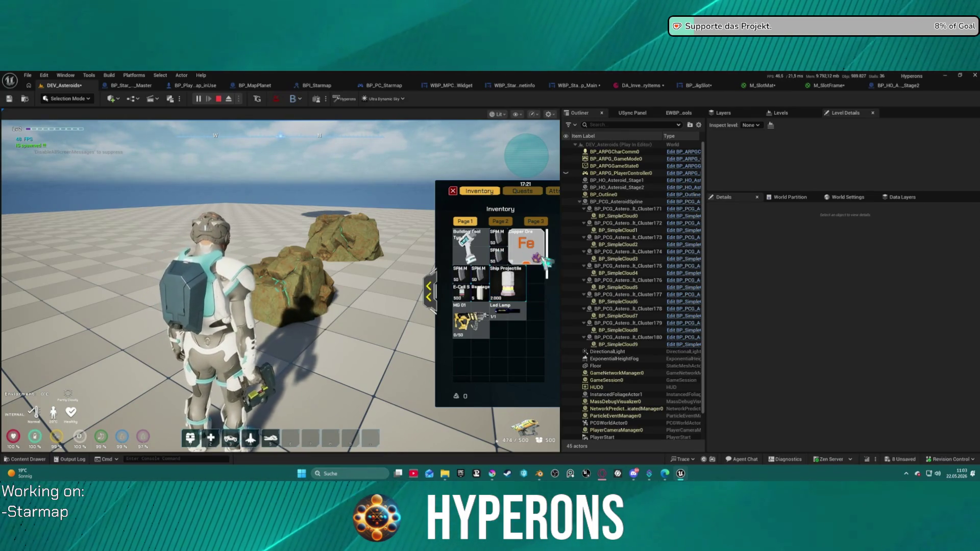
{"action": "key", "text": "Escape"}
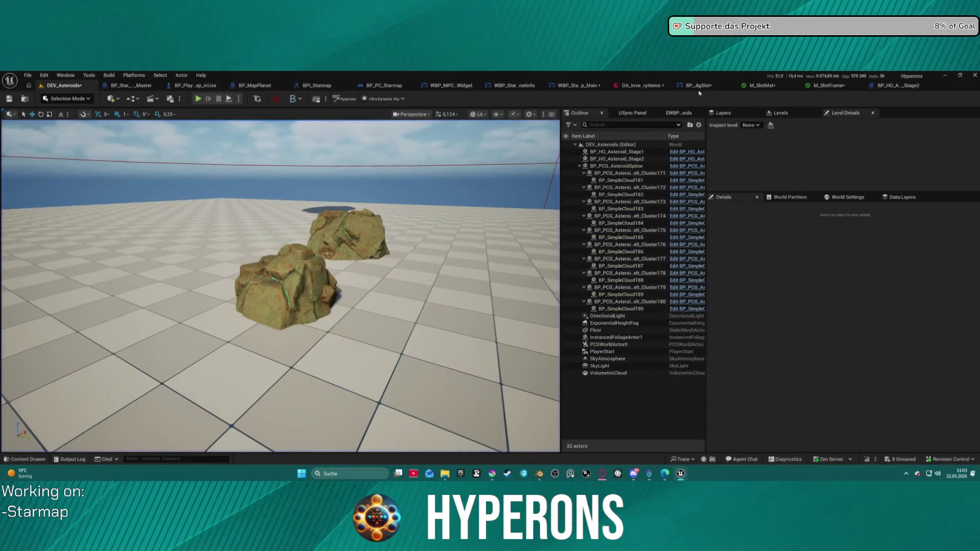
{"action": "left_click", "coordinate": [698, 86]}
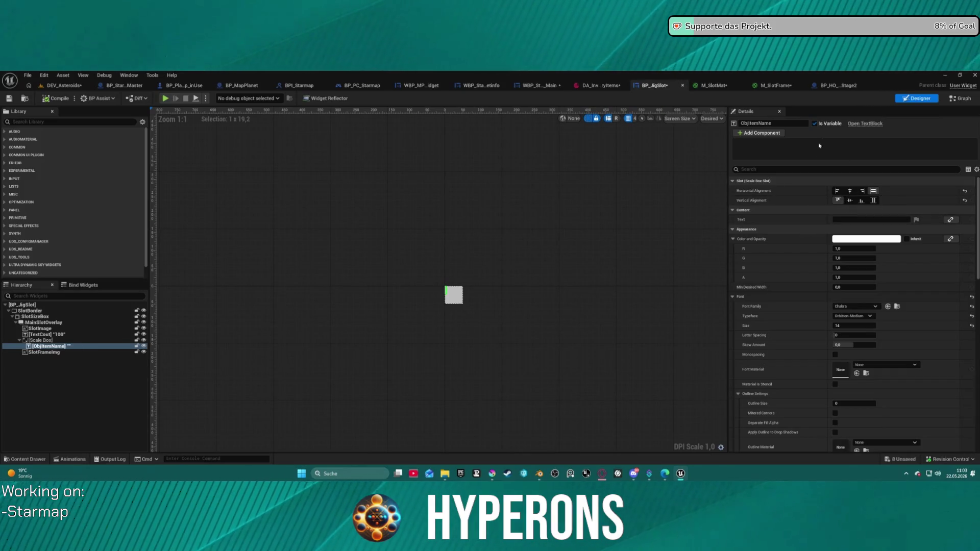
{"action": "left_click", "coordinate": [43, 341]}
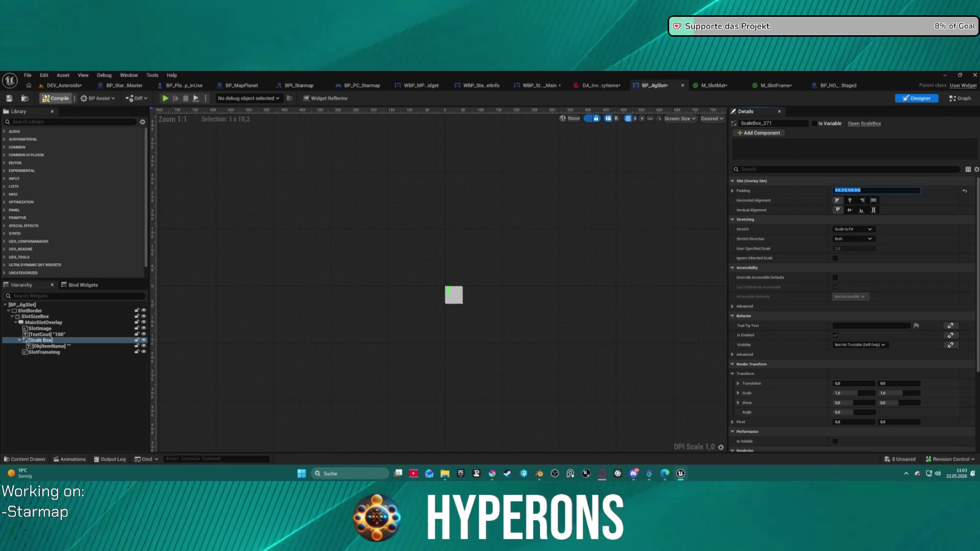
{"action": "left_click", "coordinate": [64, 85]}
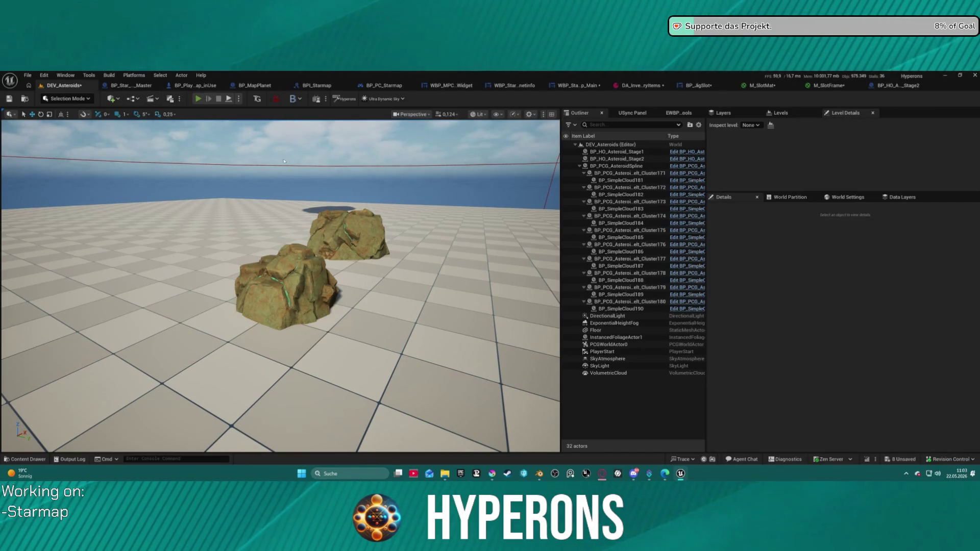
{"action": "key", "text": "alt+p"}
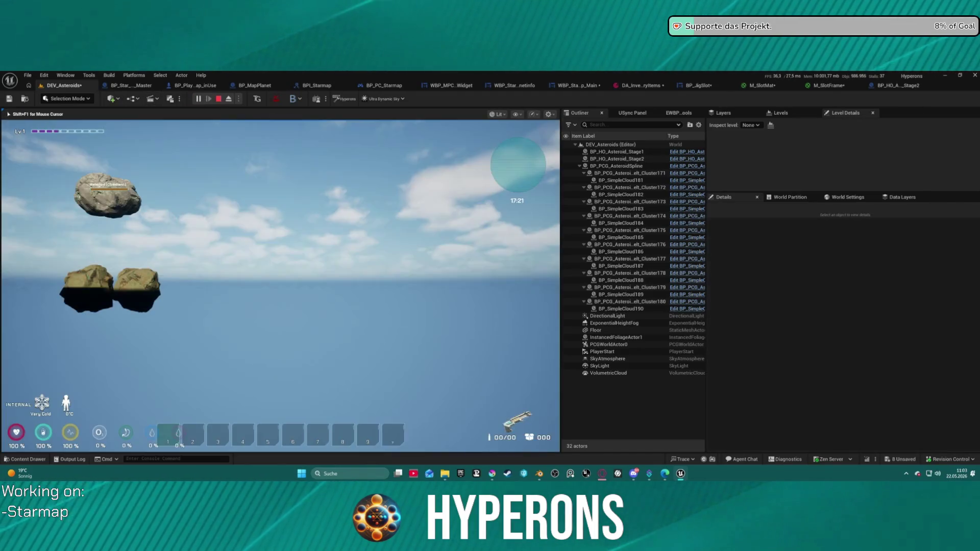
{"action": "key", "text": "i"}
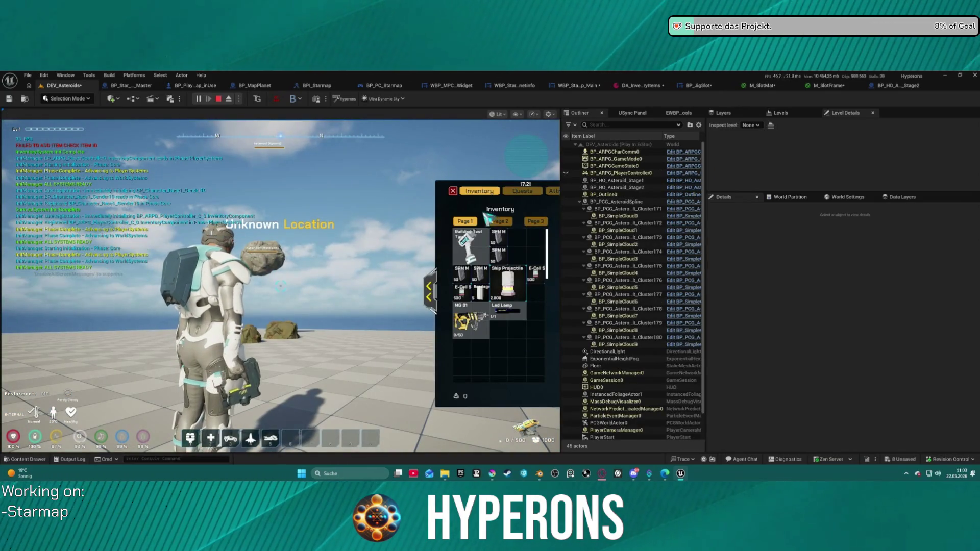
{"action": "key", "text": "i"}
{"action": "key", "text": "w"}
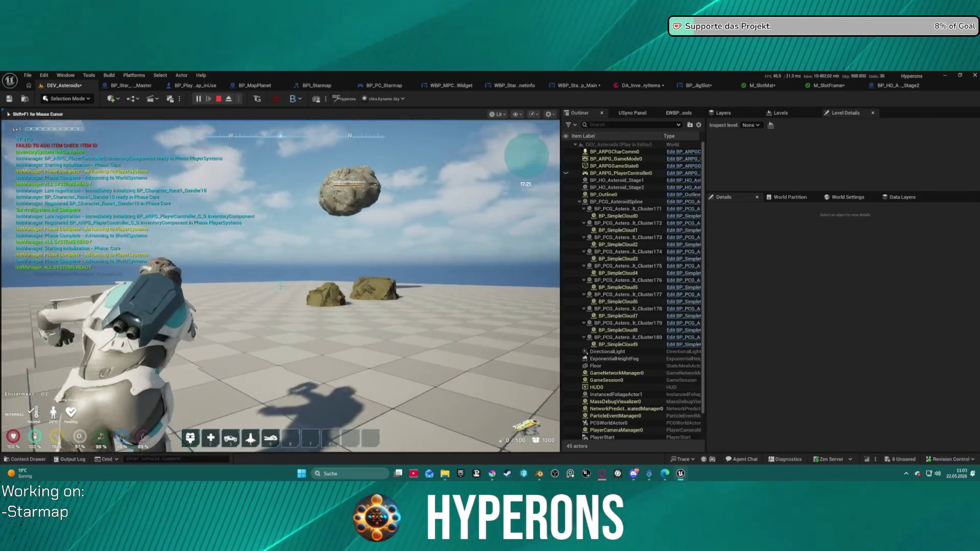
{"action": "key", "text": "w"}
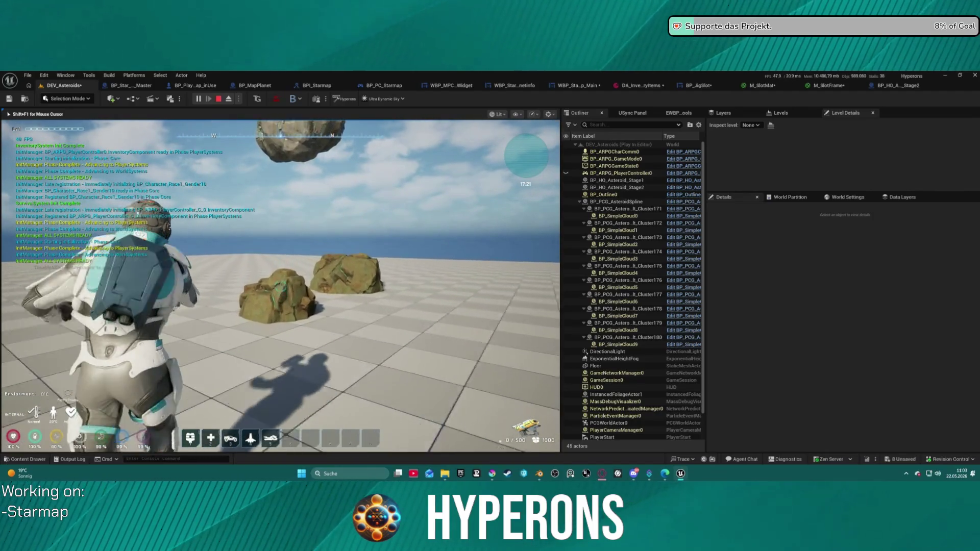
{"action": "left_click", "coordinate": [280, 286]}
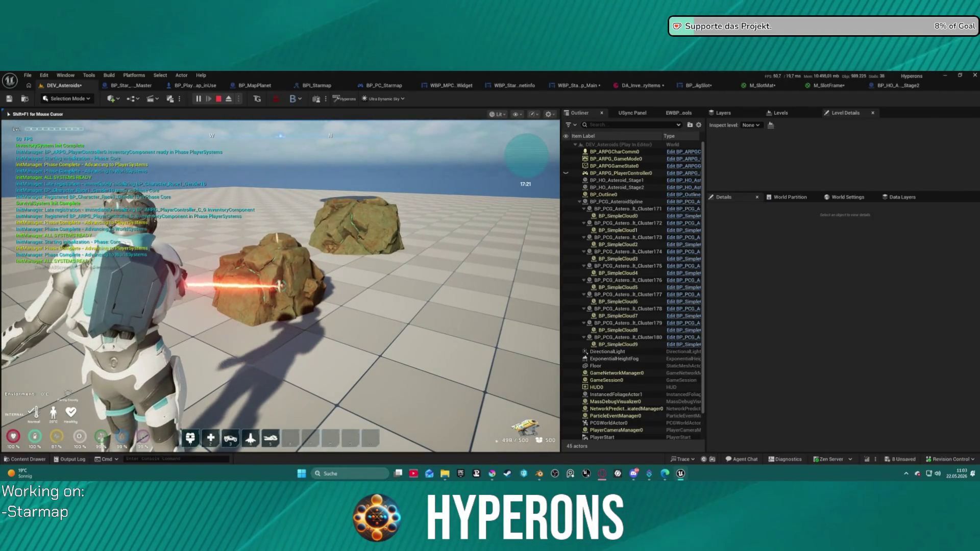
{"action": "key", "text": "w"}
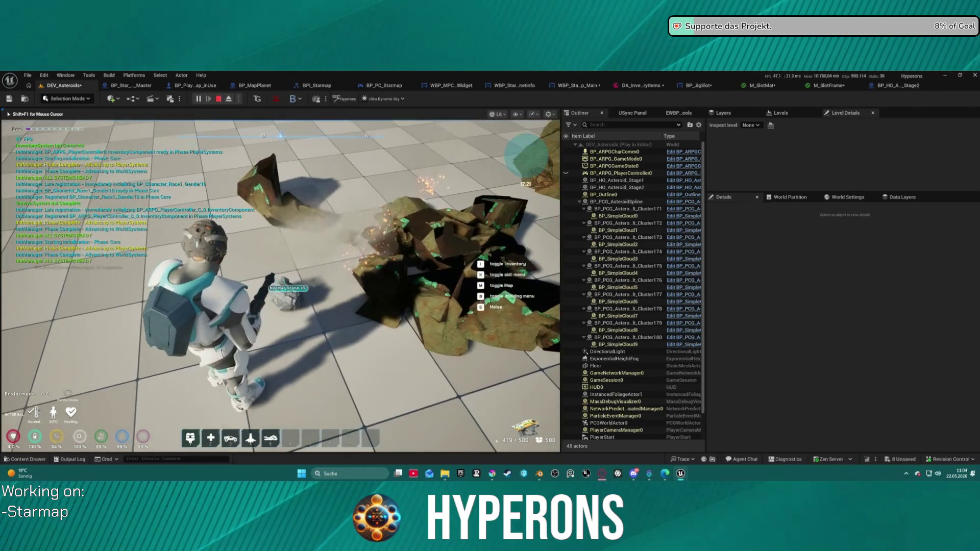
{"action": "key", "text": "i"}
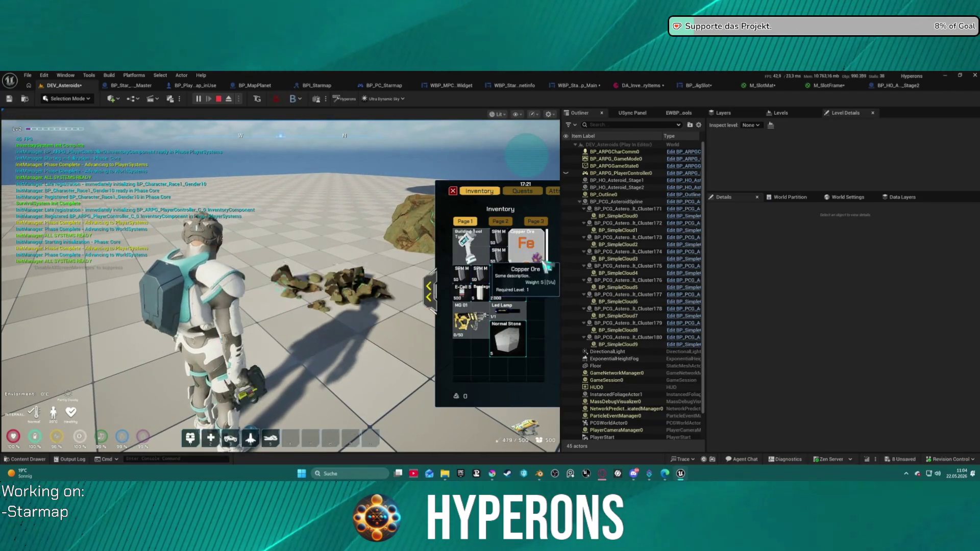
{"action": "key", "text": "Escape"}
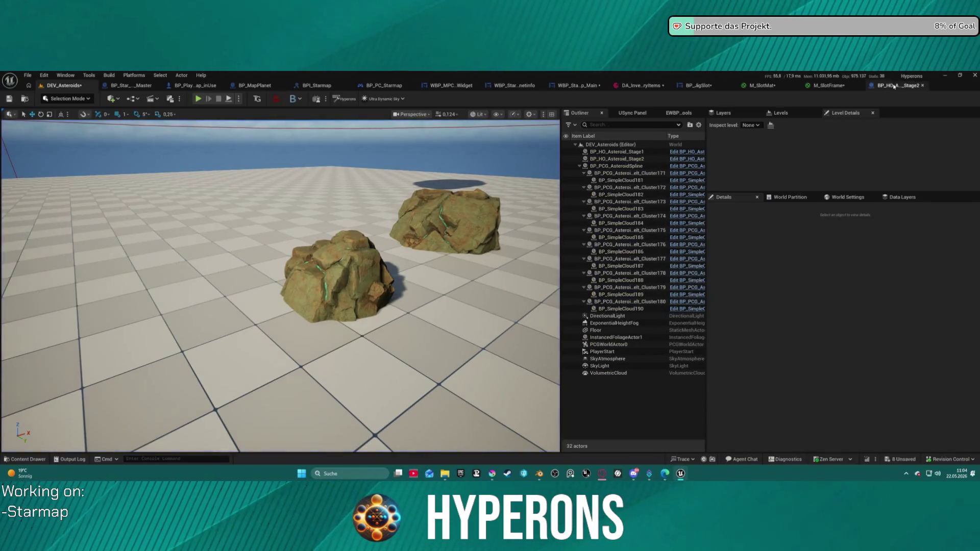
- Back in the BP_JigSlot designer, set the Scale Box slot padding to Left 12, Top 4
{"action": "left_click", "coordinate": [894, 86]}
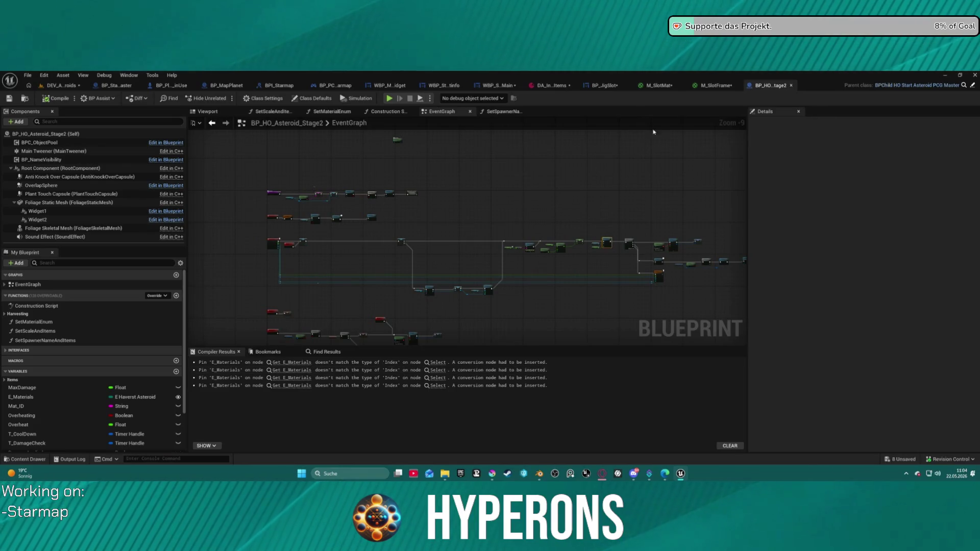
{"action": "left_click", "coordinate": [607, 86]}
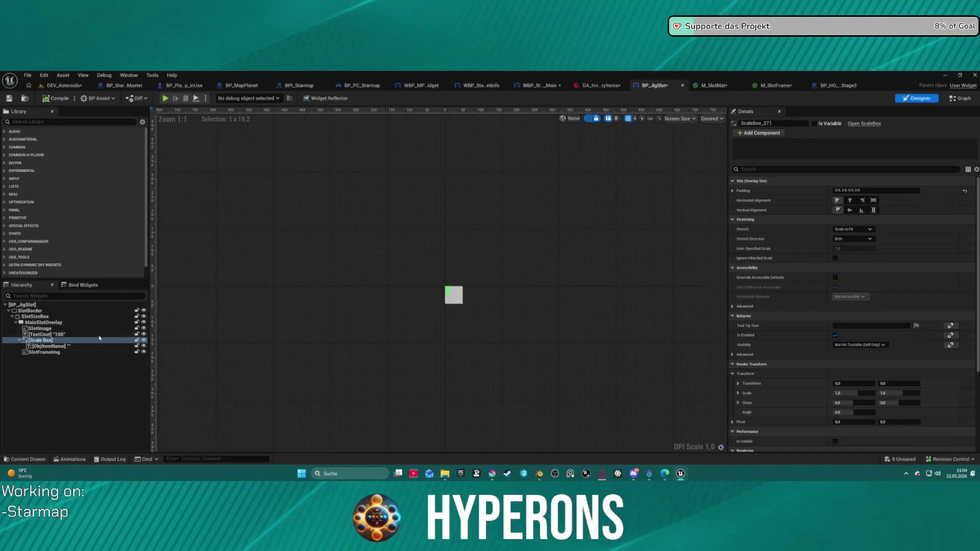
{"action": "double_click", "coordinate": [839, 190]}
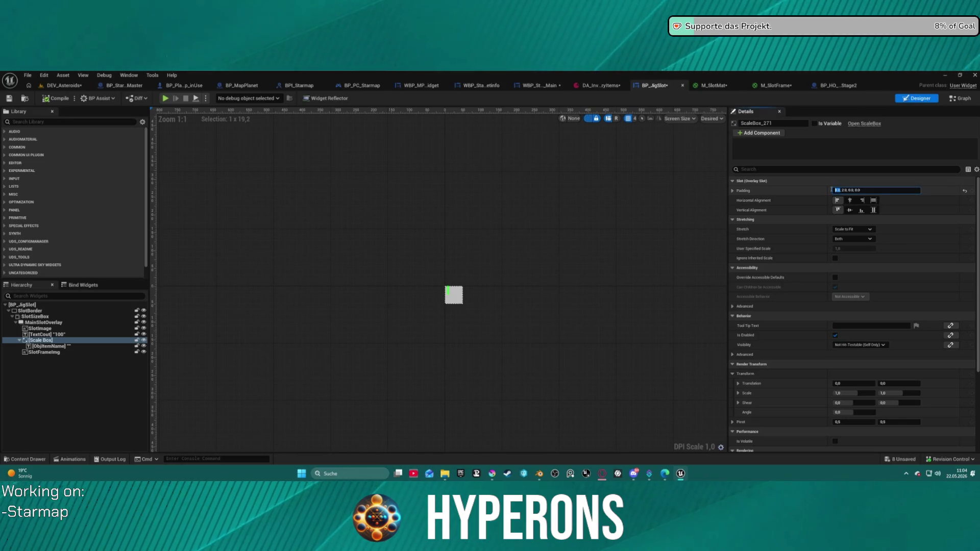
{"action": "type", "text": "12"}
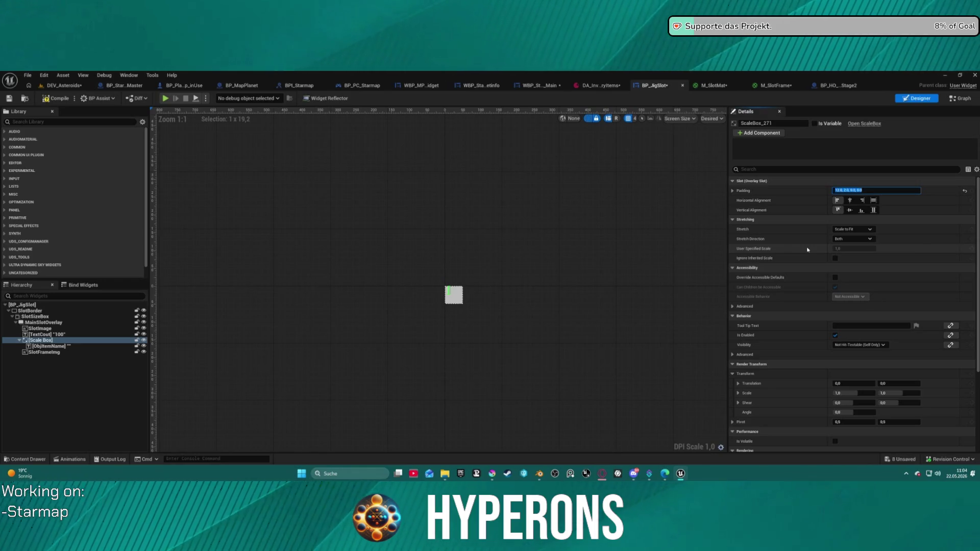
{"action": "left_click", "coordinate": [733, 191]}
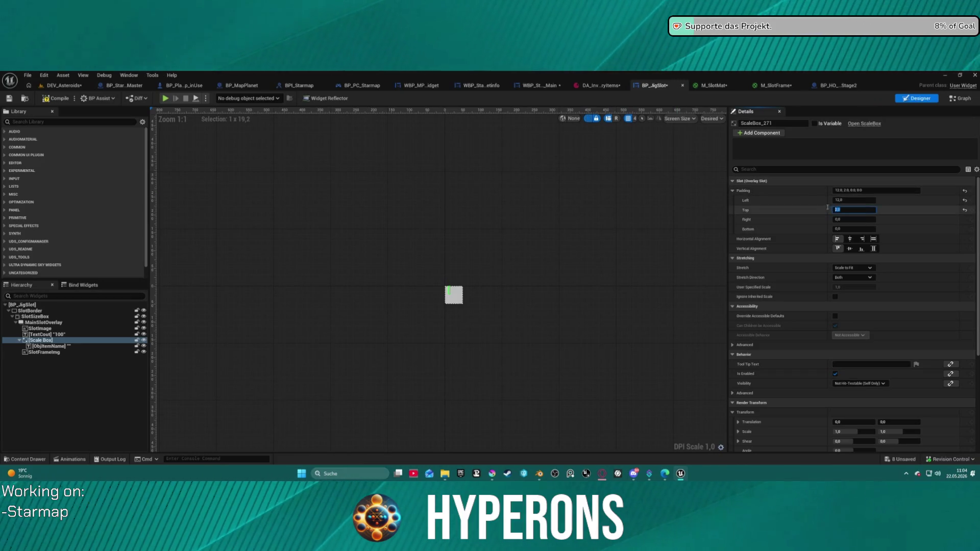
{"action": "type", "text": "4"}
{"action": "key", "text": "Return"}
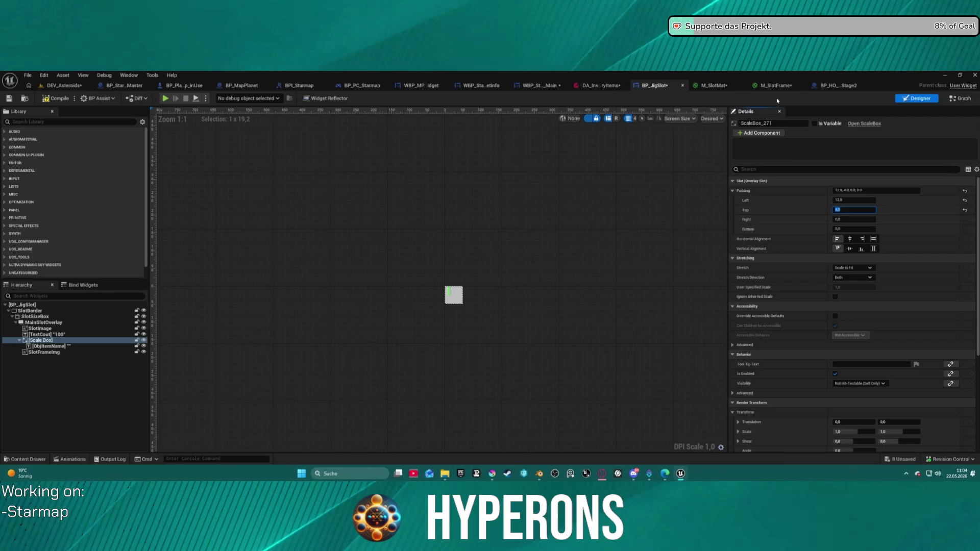
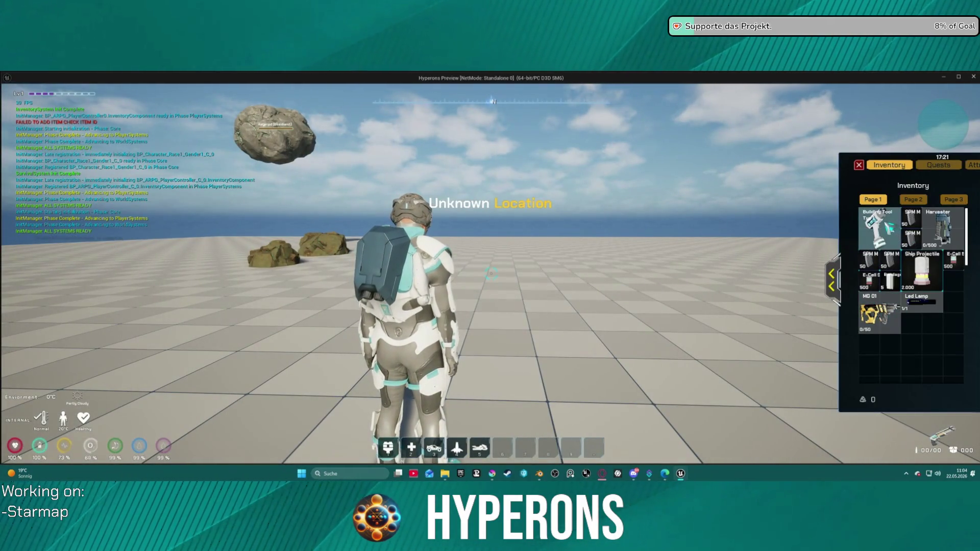
- Move the Building Tool item toward the MG 01 slot, then run toward the rocks
{"action": "mouse_move", "coordinate": [879, 220]}
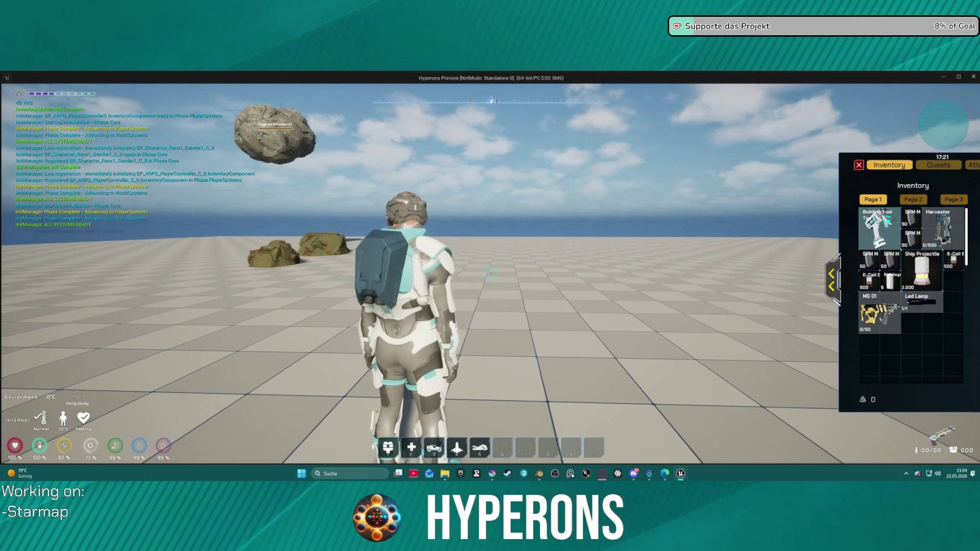
{"action": "left_click_drag", "start_coordinate": [873, 222], "coordinate": [949, 256]}
{"action": "left_click_drag", "start_coordinate": [887, 221], "coordinate": [866, 295]}
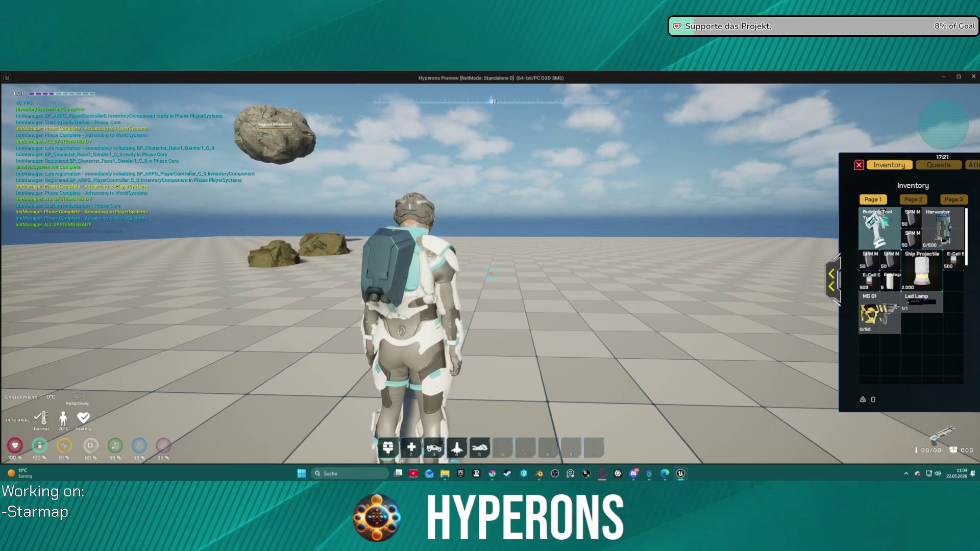
{"action": "key", "text": "i"}
{"action": "key", "text": "w"}
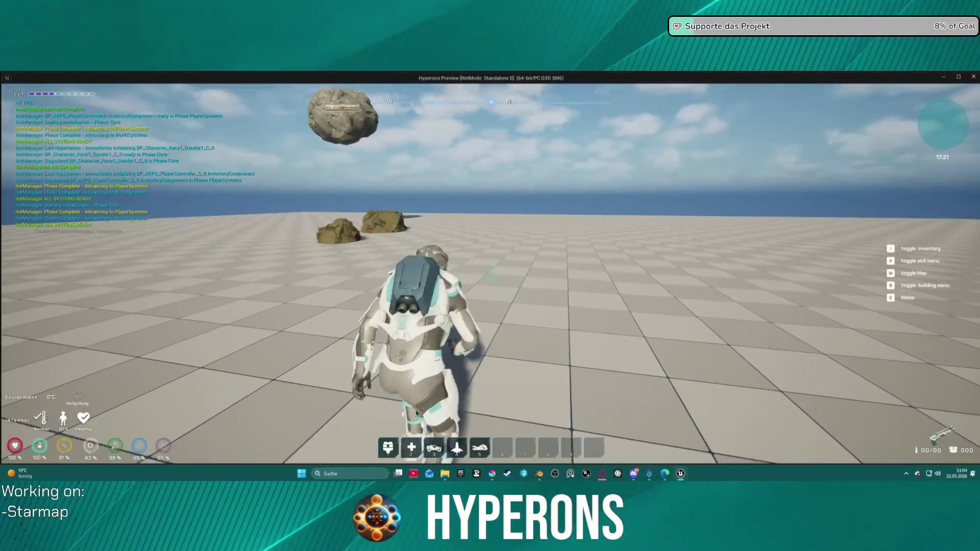
{"action": "key", "text": "i"}
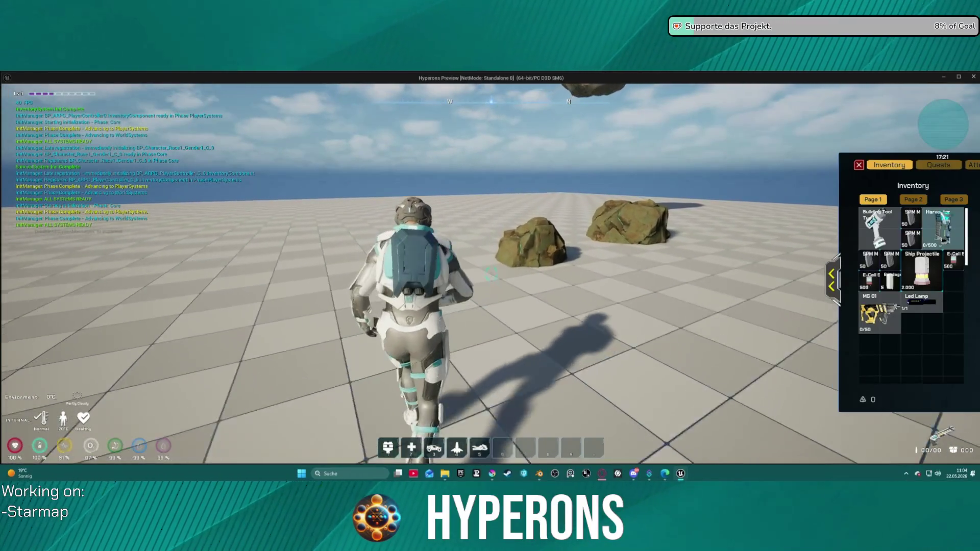
{"action": "key", "text": "i"}
- Mine a rock with the Harvester, check the collected items, and stop the preview
{"action": "key", "text": "w"}
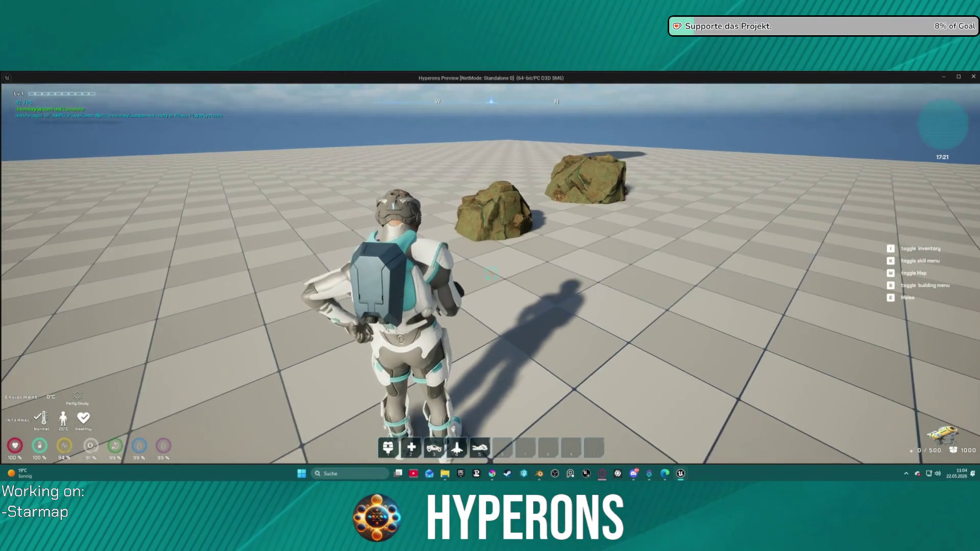
{"action": "key", "text": "r"}
{"action": "left_click", "coordinate": [491, 274]}
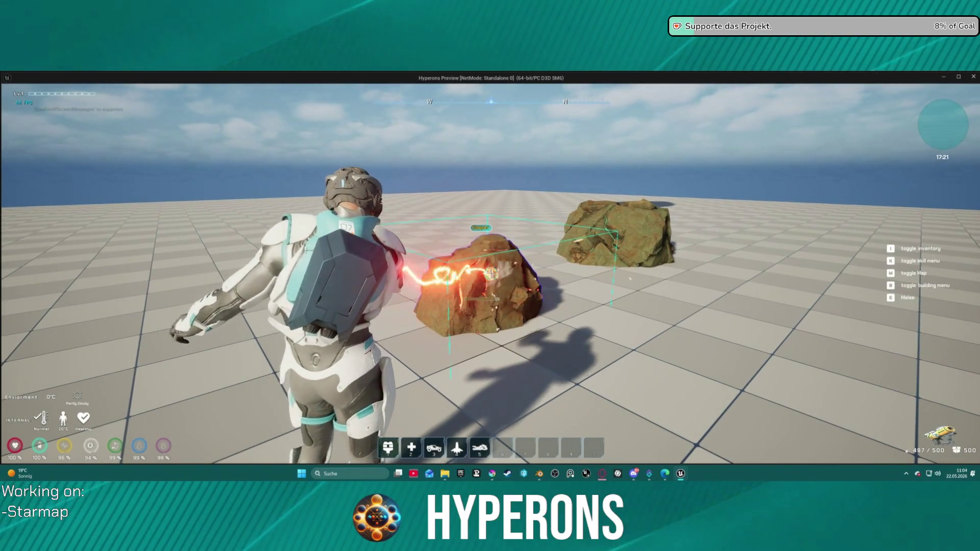
{"action": "left_click_drag", "start_coordinate": [491, 274], "coordinate": [492, 274]}
{"action": "key", "text": "w"}
{"action": "key", "text": "w"}
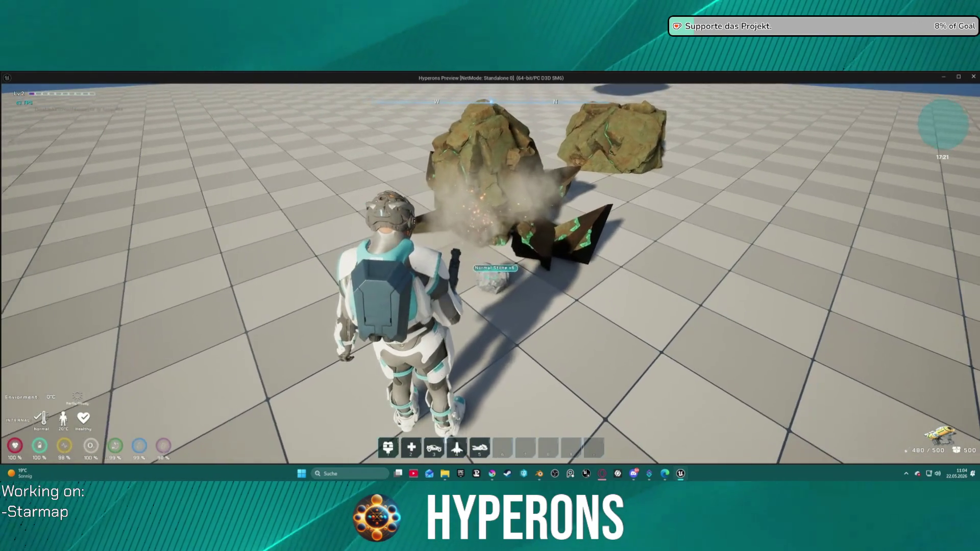
{"action": "key", "text": "i"}
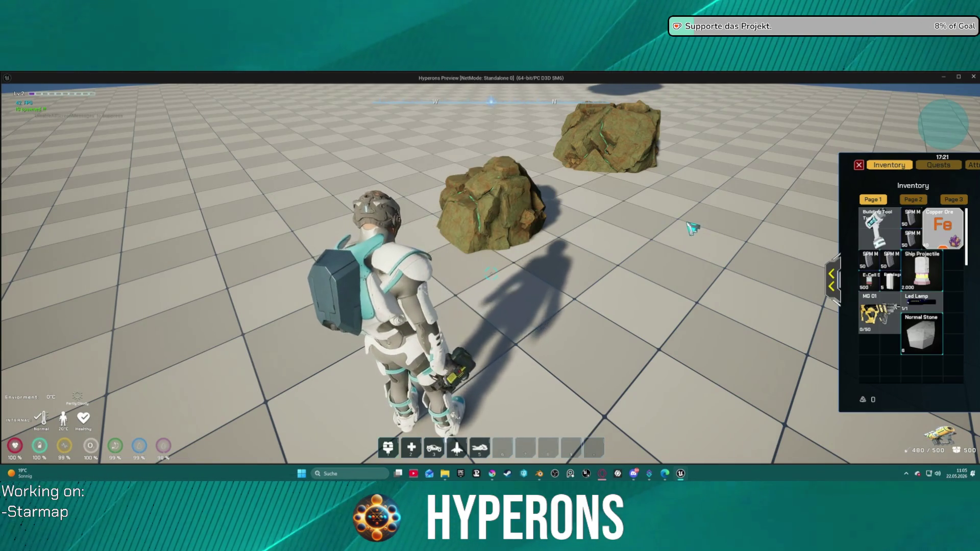
{"action": "key", "text": "Escape"}
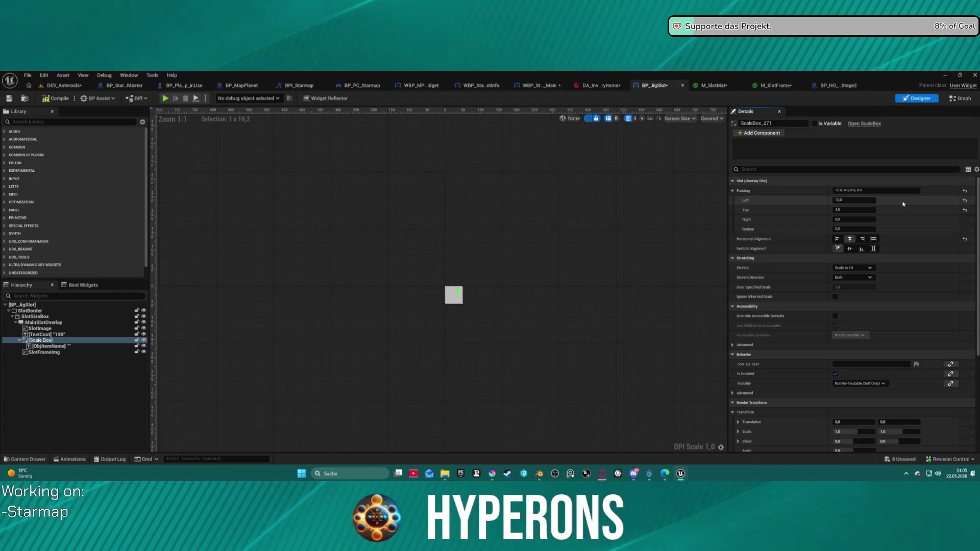
- Set the scale box's Padding Left to 0, then equip the Harvester in the running preview
{"action": "left_click", "coordinate": [870, 200]}
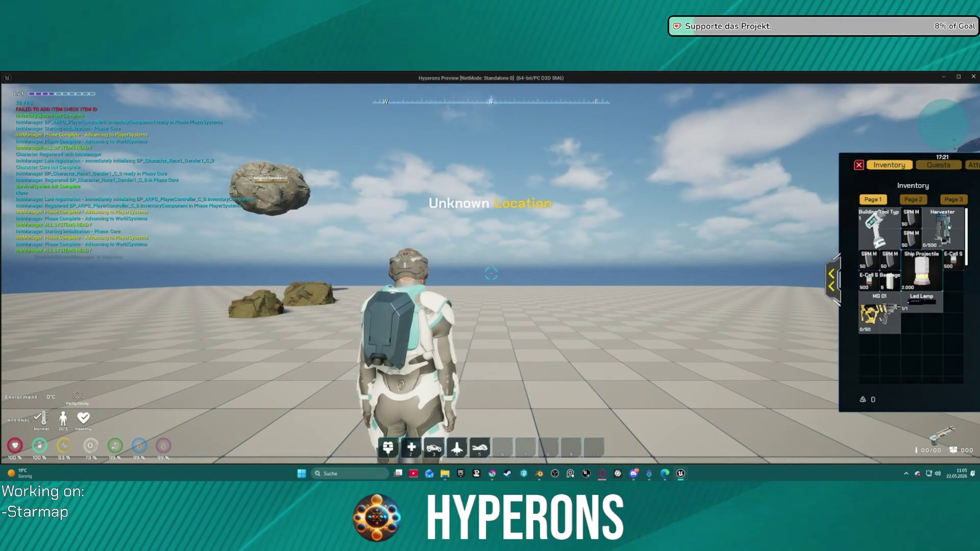
{"action": "right_click", "coordinate": [942, 227]}
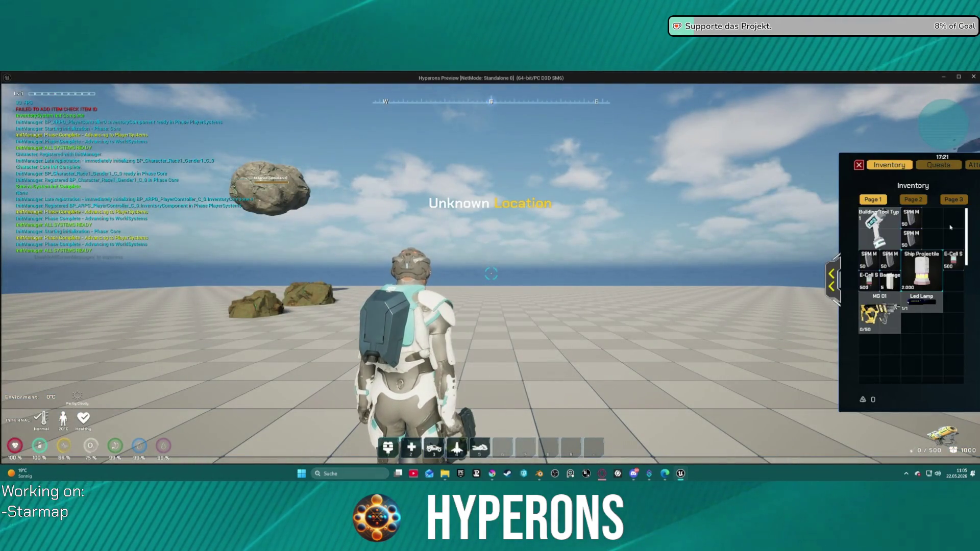
- Run to a rock, mine it, and pick up the Copper Ore and Normal Stone drops
{"action": "mouse_move", "coordinate": [881, 223]}
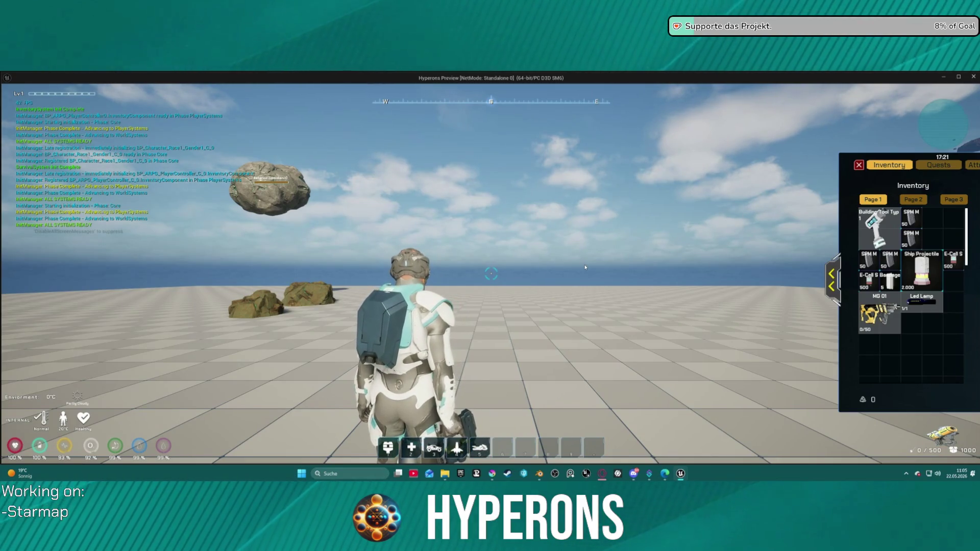
{"action": "key", "text": "a"}
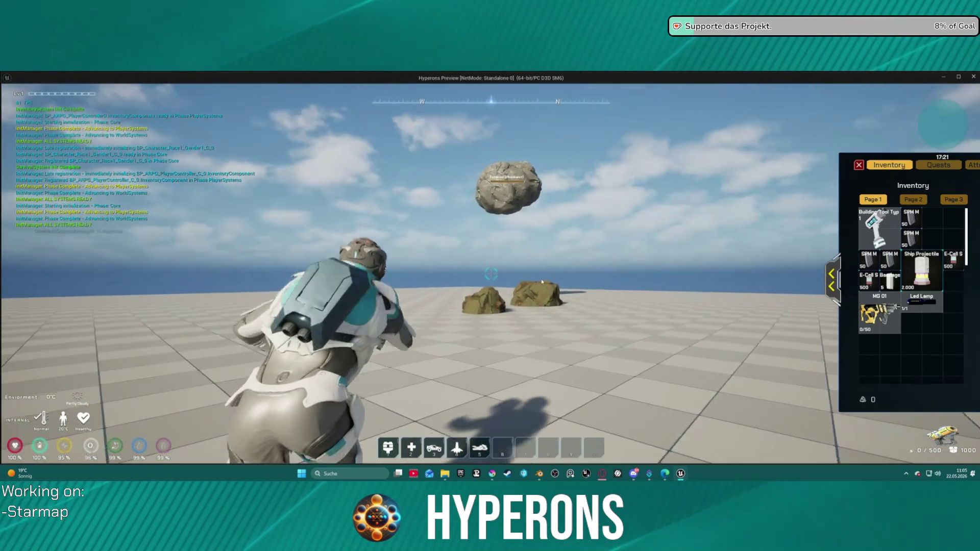
{"action": "key", "text": "w"}
{"action": "left_click", "coordinate": [490, 274]}
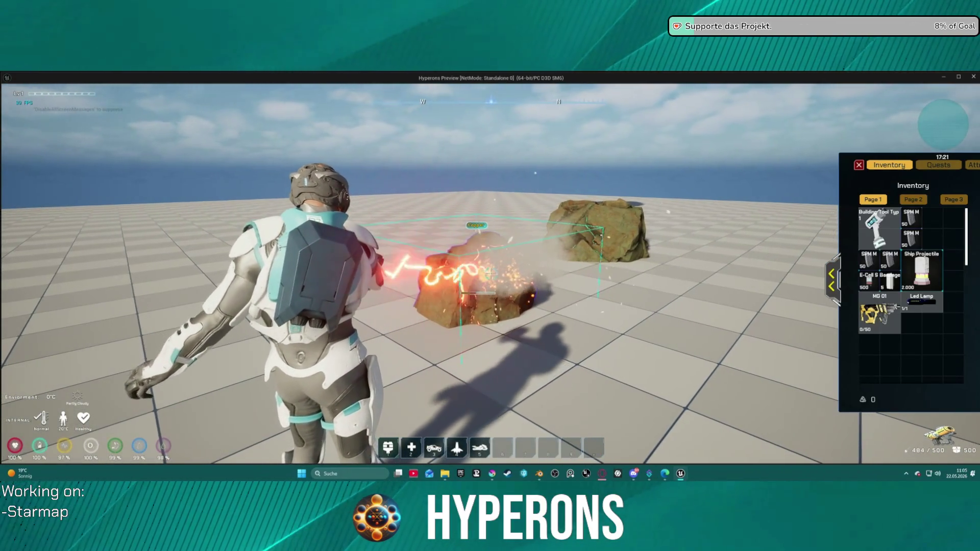
{"action": "key", "text": "w"}
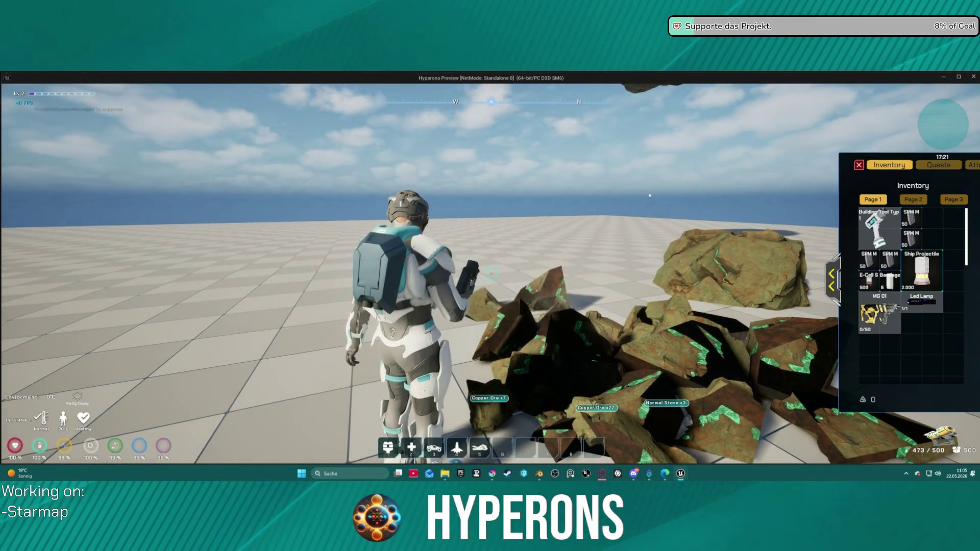
{"action": "key", "text": "e"}
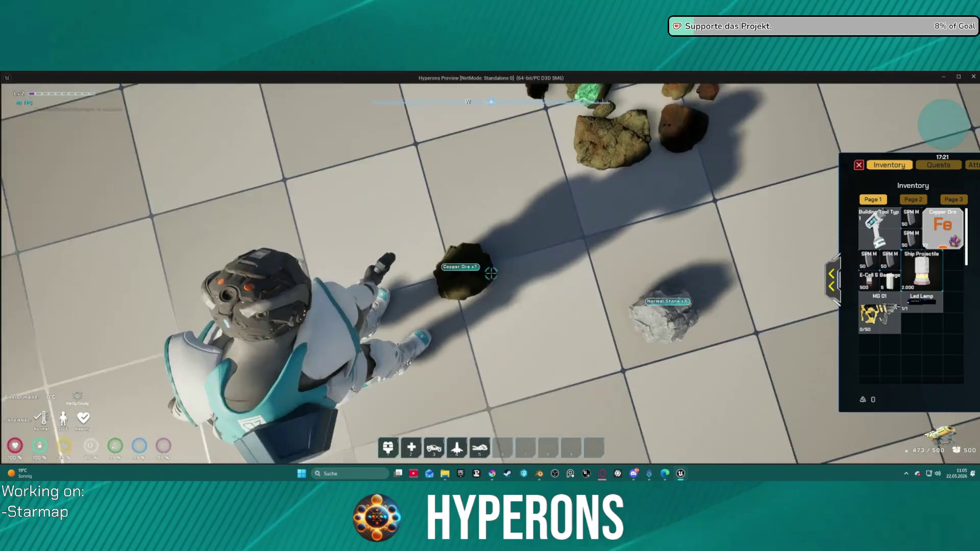
{"action": "key", "text": "e"}
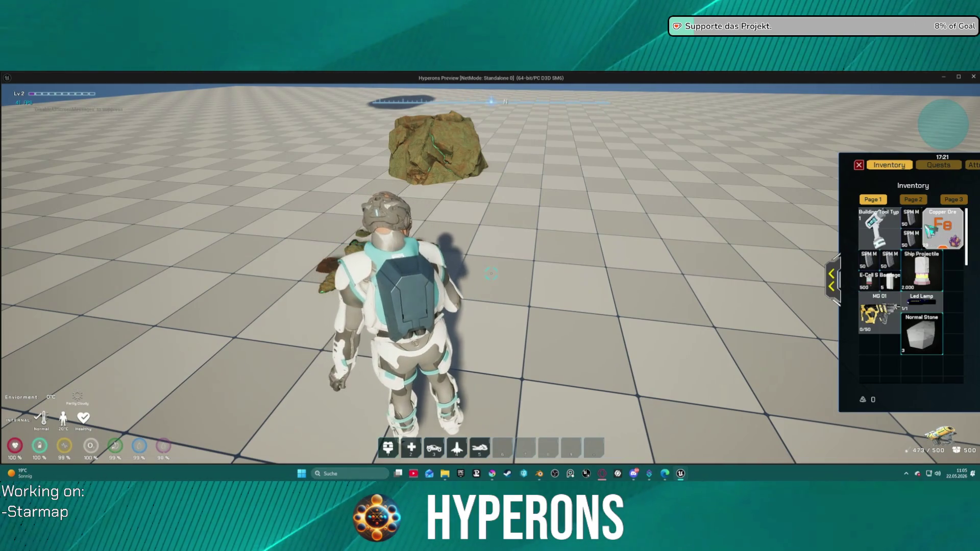
- Move the Copper Ore into the empty slot below MG 01 and stop the preview
{"action": "left_click", "coordinate": [838, 276]}
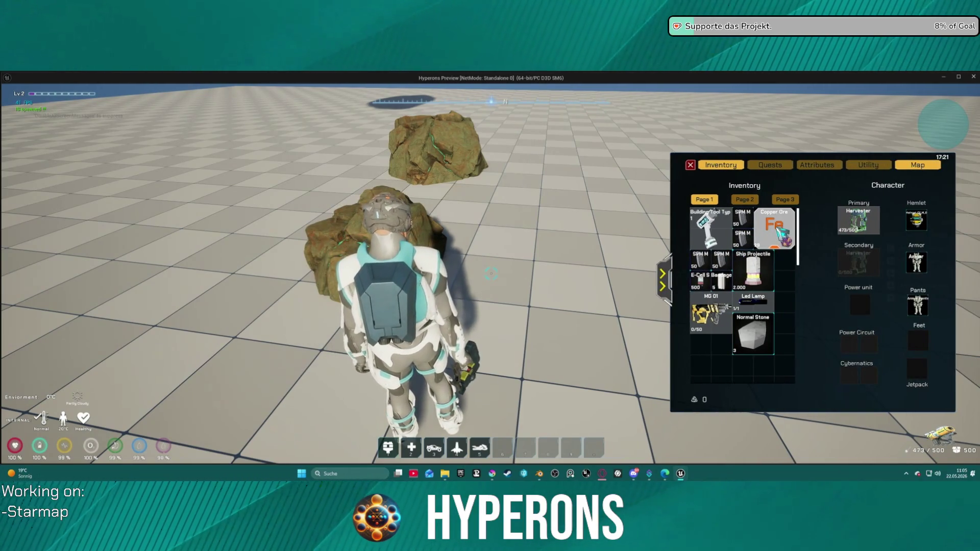
{"action": "mouse_move", "coordinate": [779, 224]}
{"action": "left_mouse_down"}
{"action": "mouse_move", "coordinate": [749, 351]}
{"action": "mouse_move", "coordinate": [731, 365]}
{"action": "left_mouse_up"}
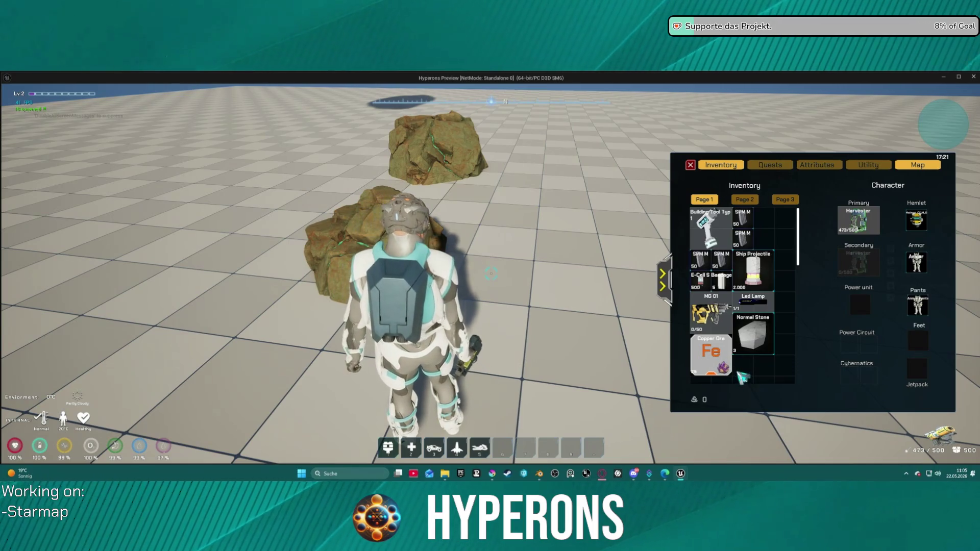
{"action": "mouse_move", "coordinate": [707, 371]}
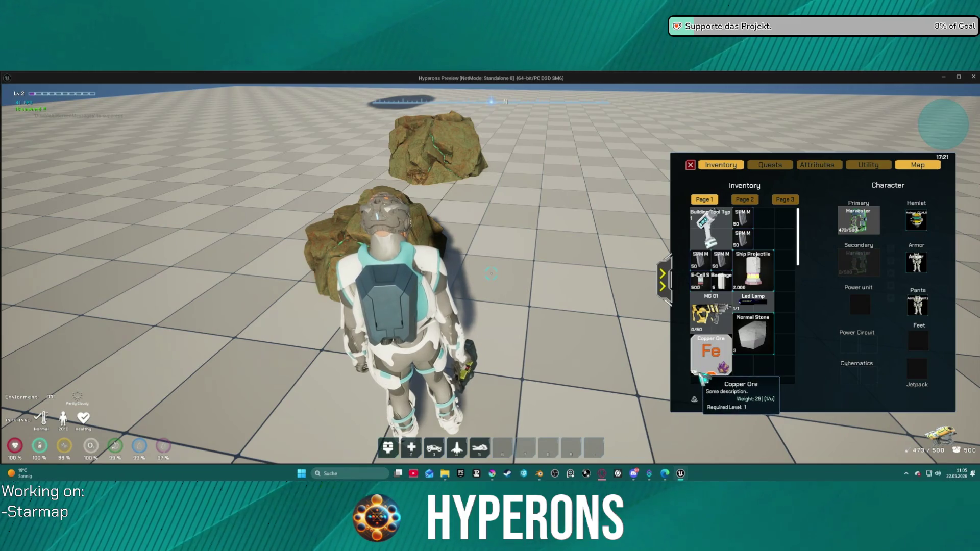
{"action": "left_click_drag", "start_coordinate": [714, 362], "coordinate": [740, 349]}
{"action": "key", "text": "Escape"}
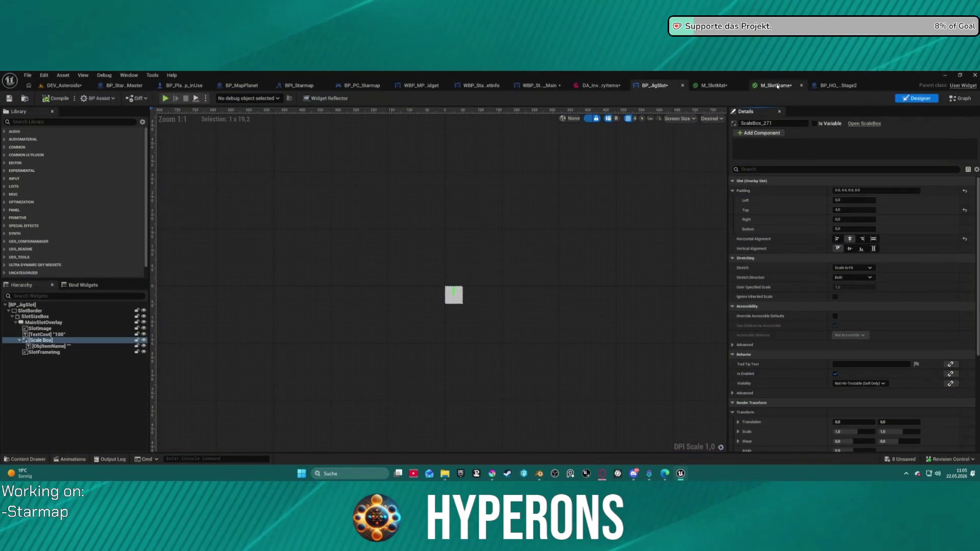
- Close the M_SlotFrame, BP_HO_Asteroid_Stage2 and M_SlotMat tabs, keeping the BP_JigSlot designer
{"action": "left_click", "coordinate": [761, 87]}
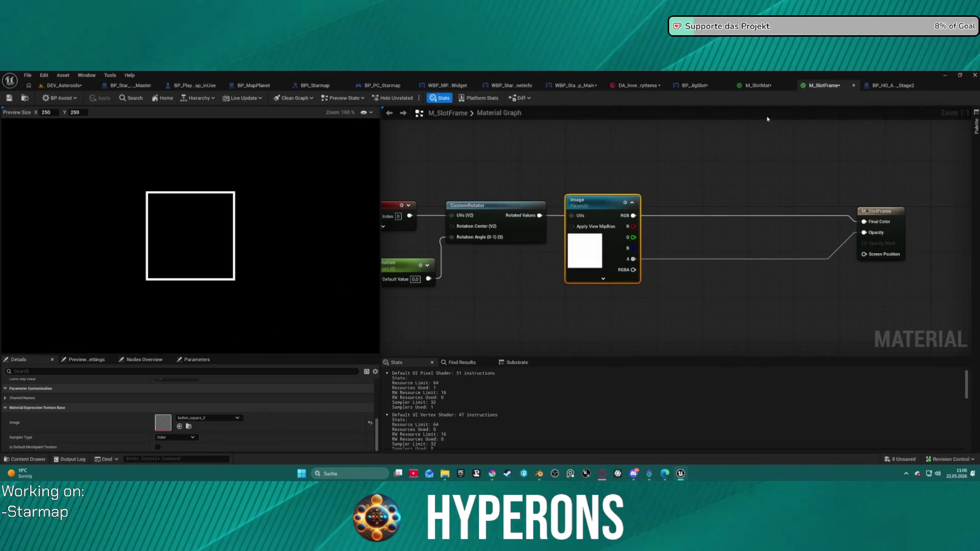
{"action": "middle_click", "coordinate": [798, 91]}
{"action": "middle_click", "coordinate": [799, 91]}
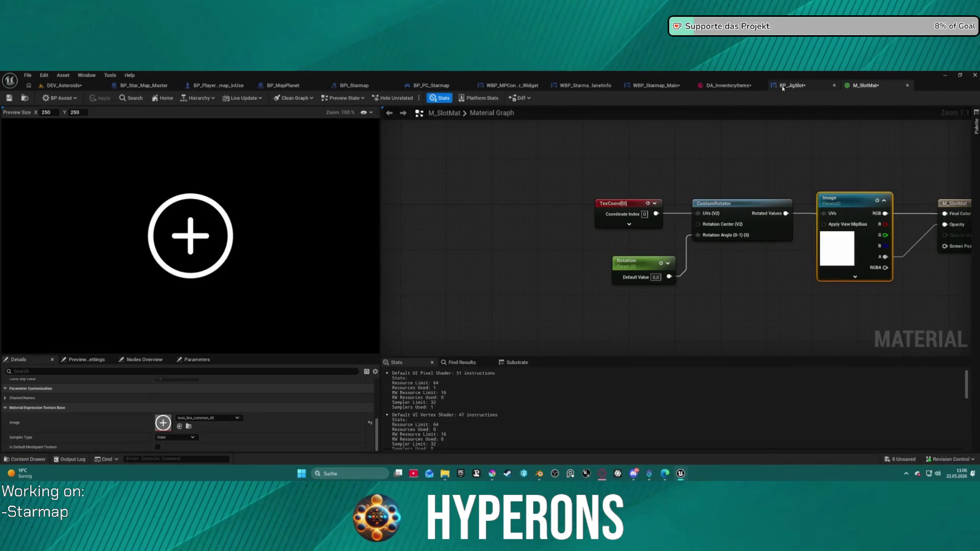
{"action": "middle_click", "coordinate": [799, 89]}
{"action": "middle_click", "coordinate": [791, 93]}
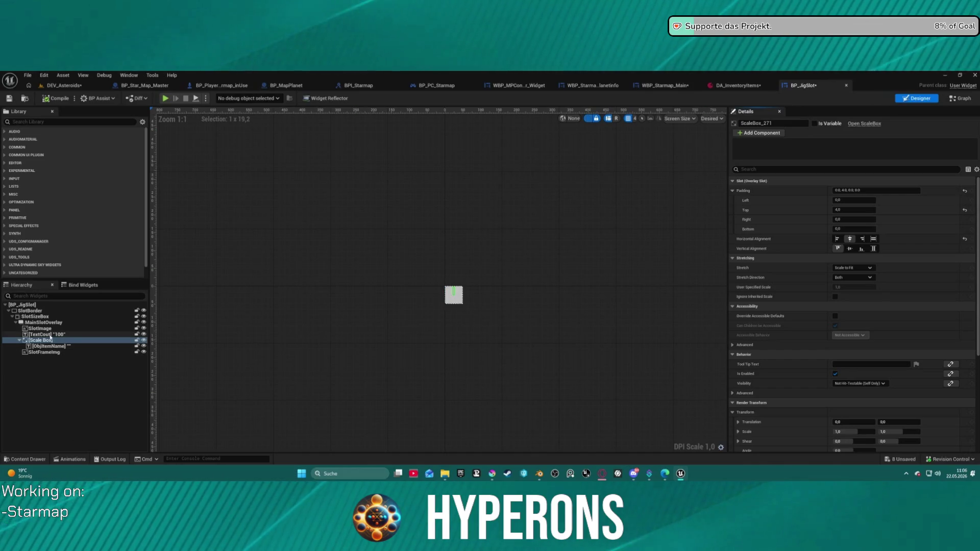
- Change the TextCout text's Padding in the Details panel and launch the game preview
{"action": "left_click", "coordinate": [46, 334]}
{"action": "scroll", "coordinate": [444, 291], "scroll_direction": "up", "scroll_amount": 7}
{"action": "scroll", "coordinate": [434, 286], "scroll_direction": "up", "scroll_amount": 3}
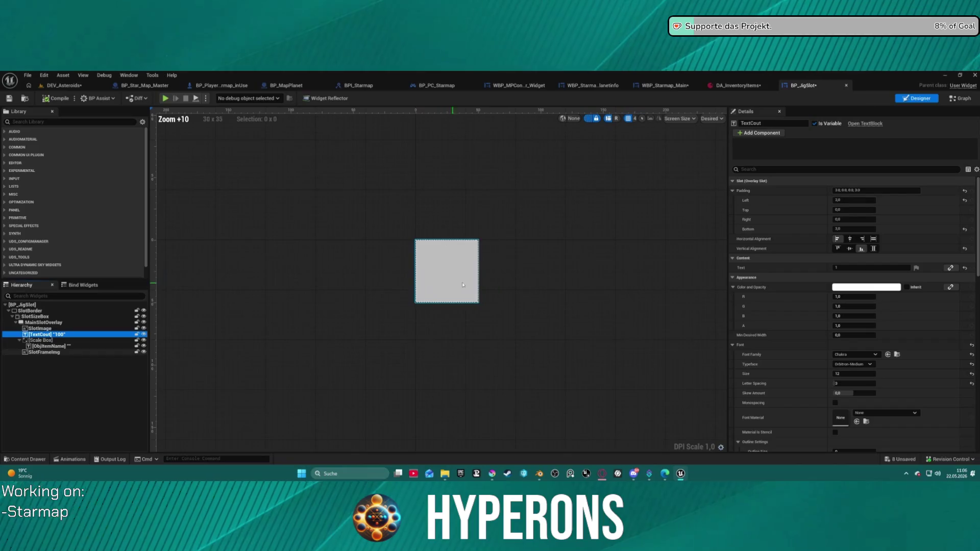
{"action": "left_click", "coordinate": [838, 191]}
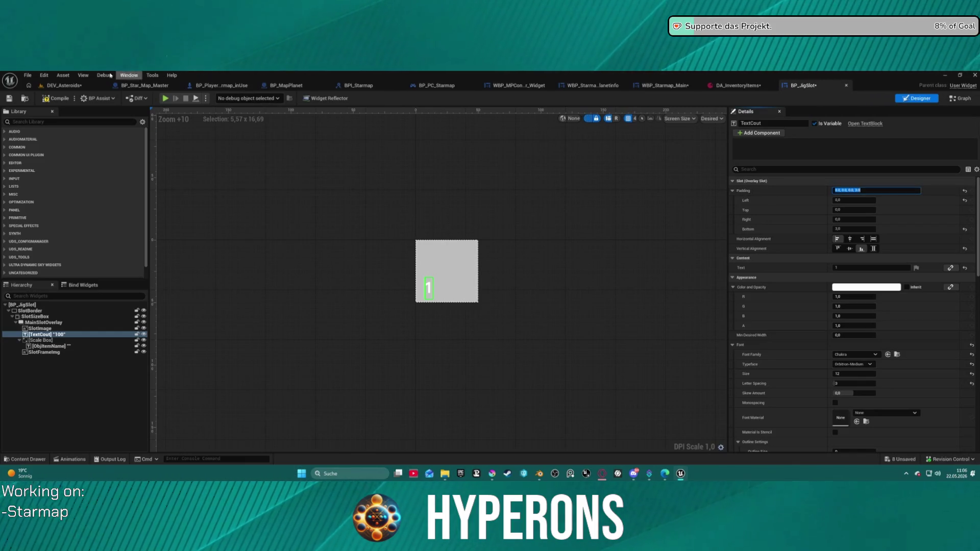
{"action": "key", "text": "Return"}
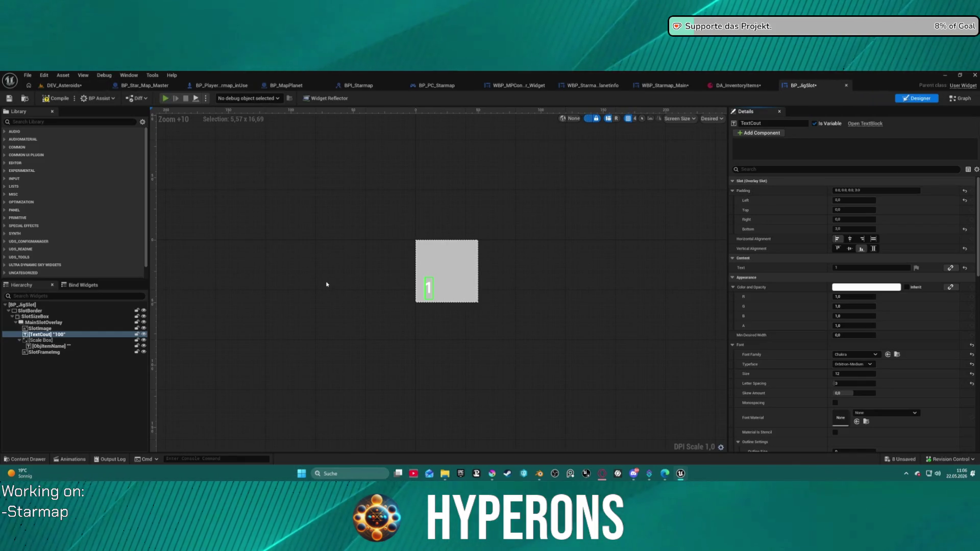
{"action": "key", "text": "alt+p"}
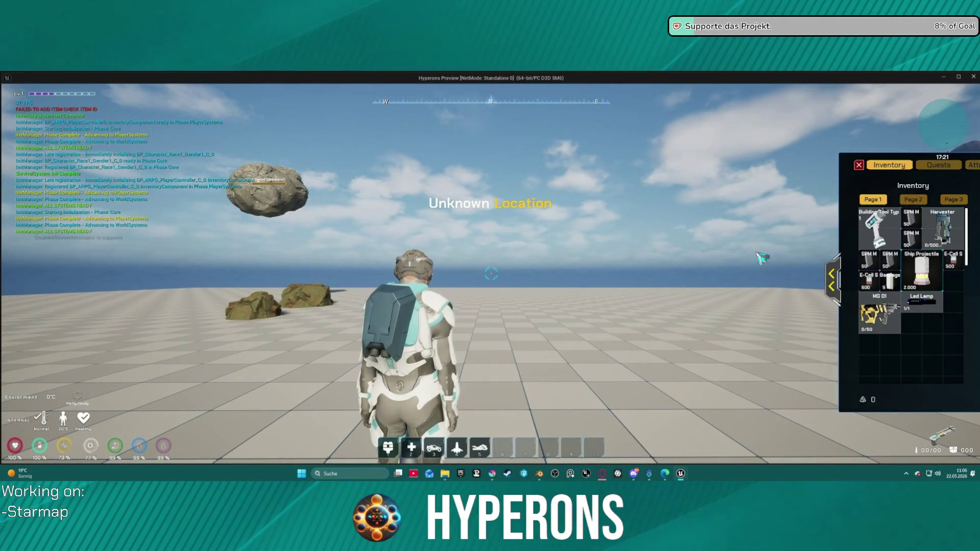
- Run toward the rocks and equip the Harvester from the inventory
{"action": "left_click_drag", "start_coordinate": [744, 258], "coordinate": [587, 275]}
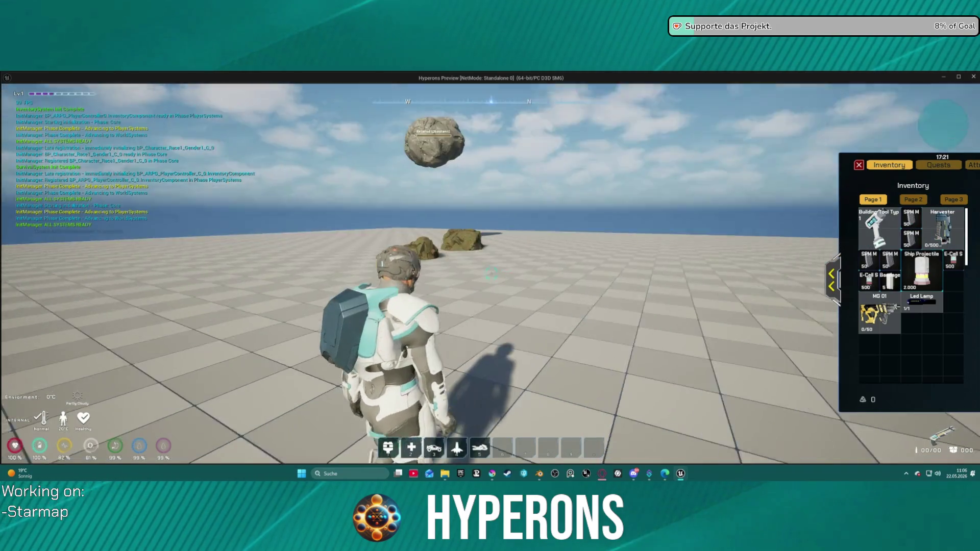
{"action": "key", "text": "w"}
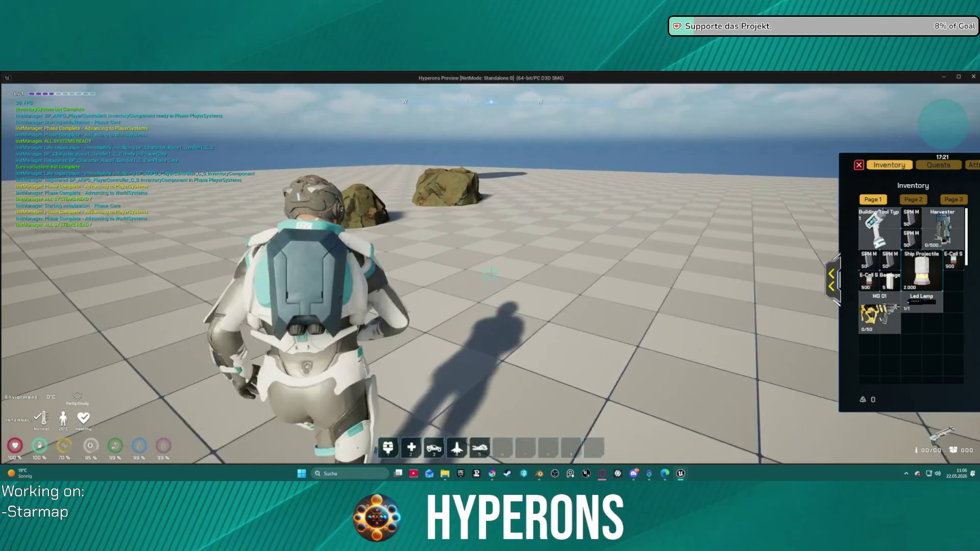
{"action": "key", "text": "w"}
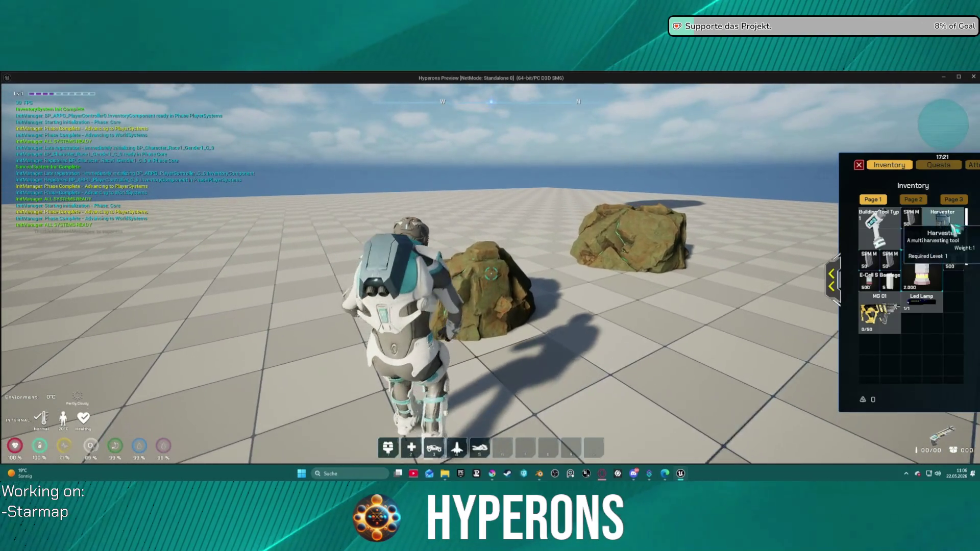
{"action": "double_click", "coordinate": [952, 227]}
{"action": "left_click", "coordinate": [859, 165]}
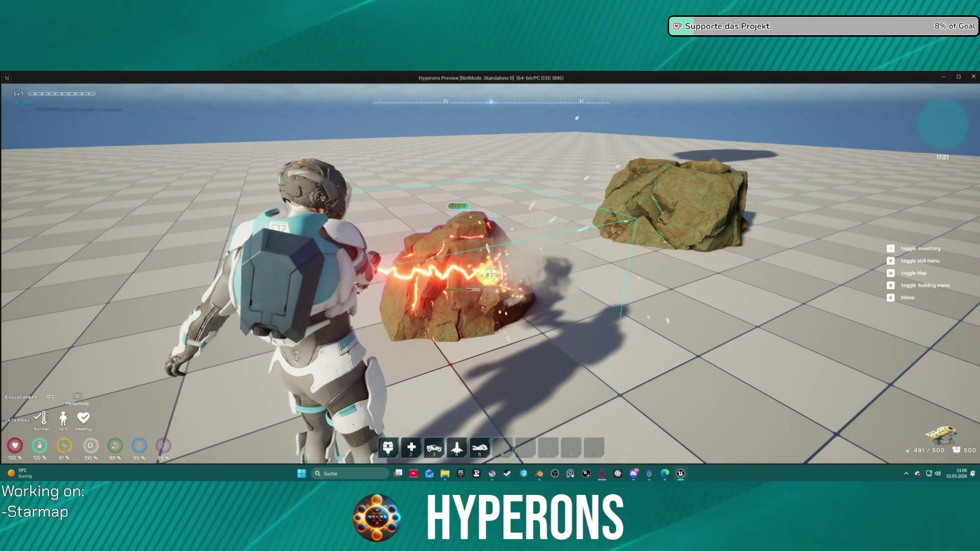
- Collect the shattered rock pieces, check the inventory, and stop the preview
{"action": "key", "text": "w"}
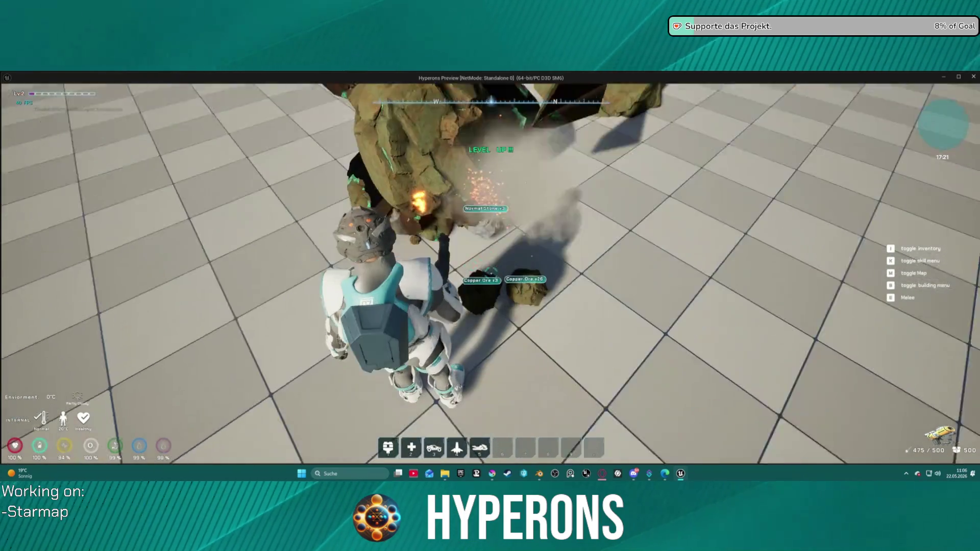
{"action": "key", "text": "w"}
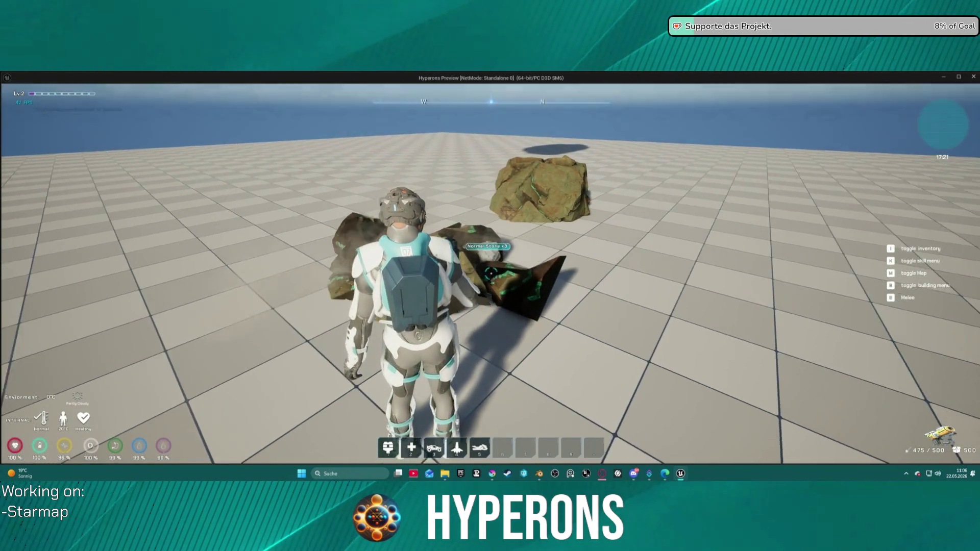
{"action": "key", "text": "i"}
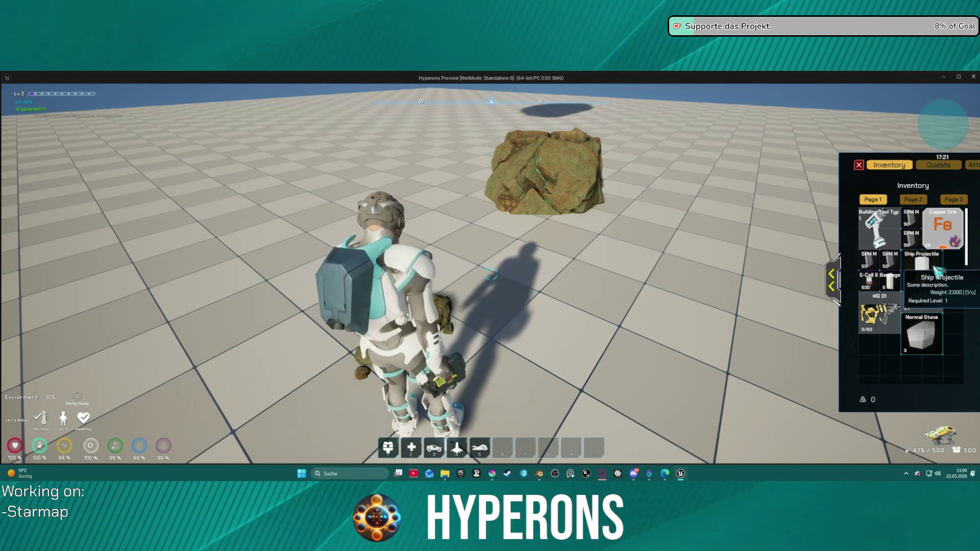
{"action": "key", "text": "Escape"}
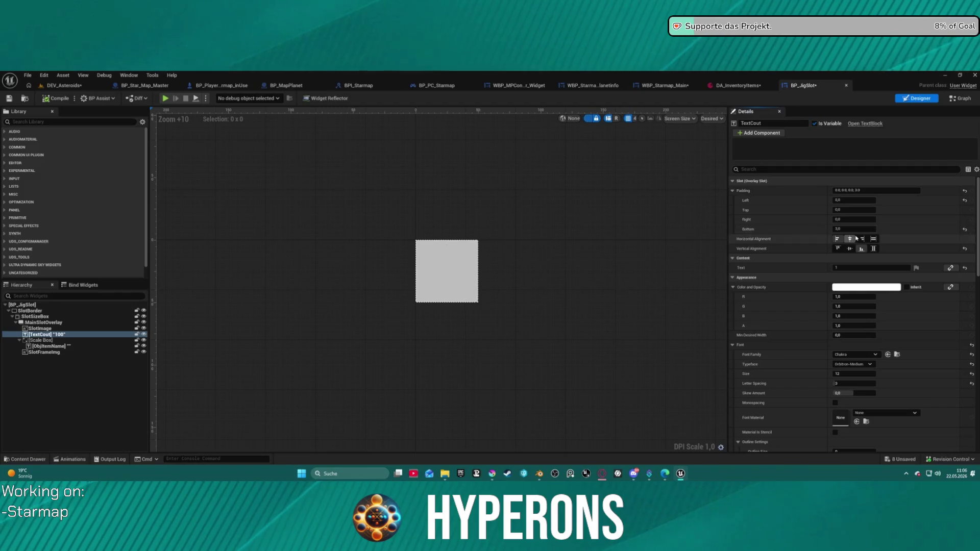
- Set the TextCout count text's left padding to 12
{"action": "type", "text": "12"}
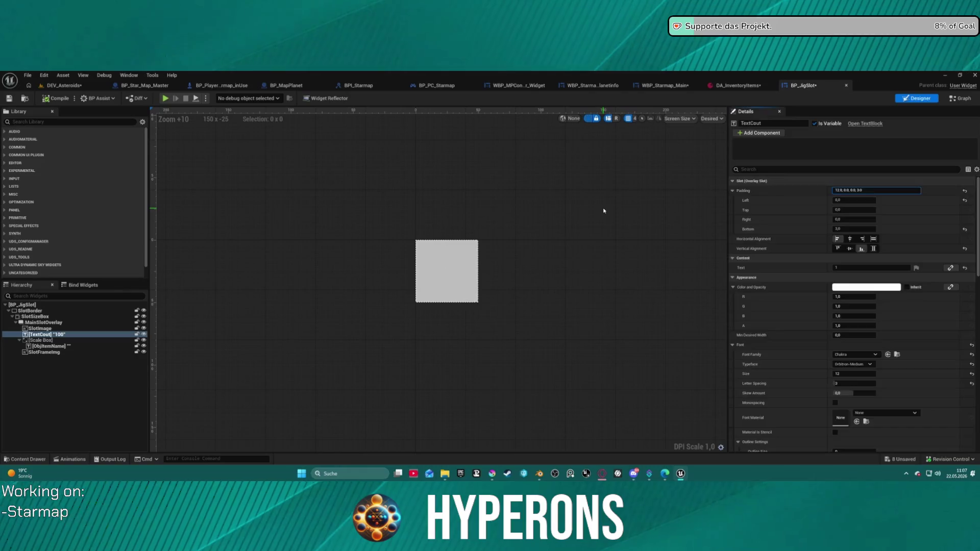
{"action": "left_click", "coordinate": [631, 207]}
{"action": "left_click", "coordinate": [51, 352]}
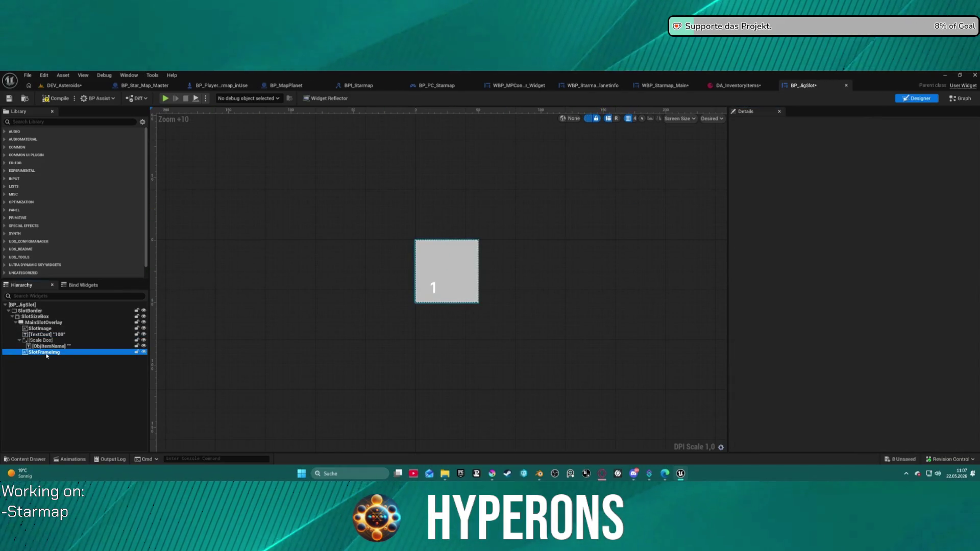
{"action": "left_click", "coordinate": [61, 335], "text": "ctrl"}
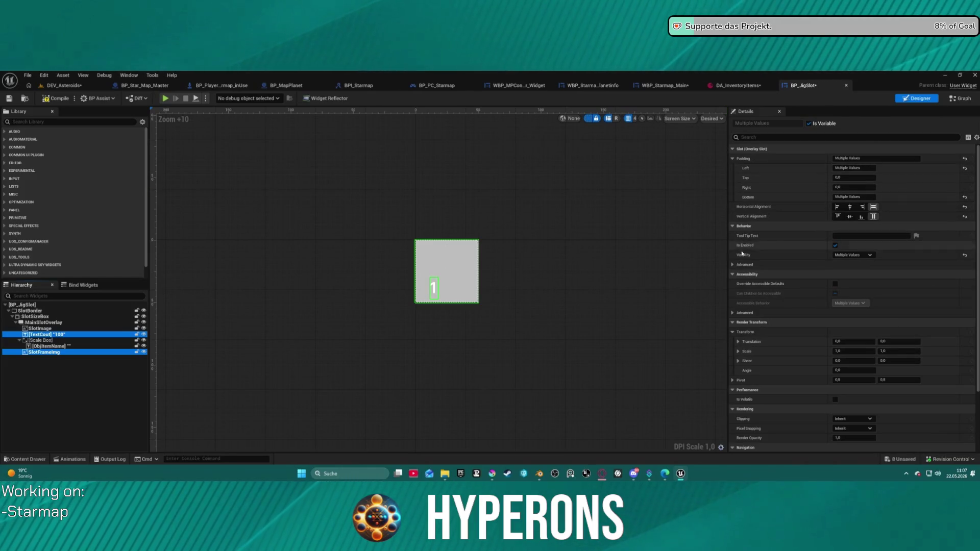
- Select TextCout with ObjItemName and adjust the Outline Size of both texts
{"action": "left_click", "coordinate": [44, 352], "text": "ctrl"}
{"action": "left_click", "coordinate": [43, 341], "text": "ctrl"}
{"action": "left_click", "coordinate": [44, 341], "text": "ctrl"}
{"action": "left_click", "coordinate": [45, 347], "text": "ctrl"}
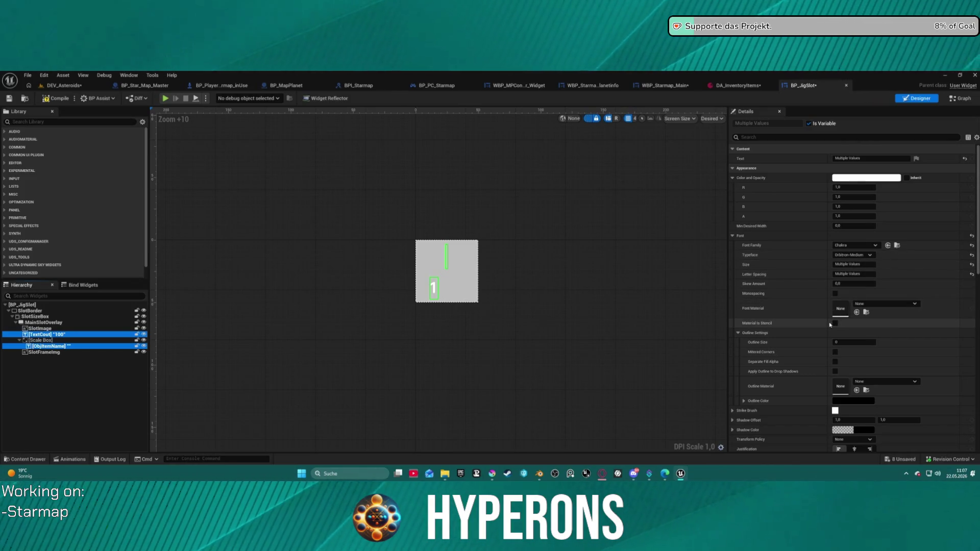
{"action": "left_click", "coordinate": [831, 342]}
{"action": "left_click", "coordinate": [663, 294]}
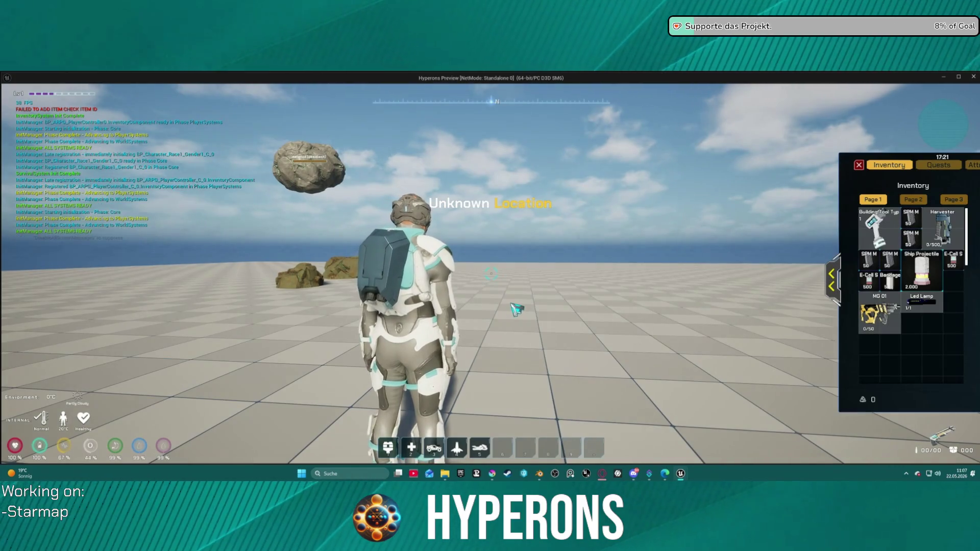
- Turn toward the rocks and equip the Harvester from the inventory
{"action": "mouse_move", "coordinate": [873, 337]}
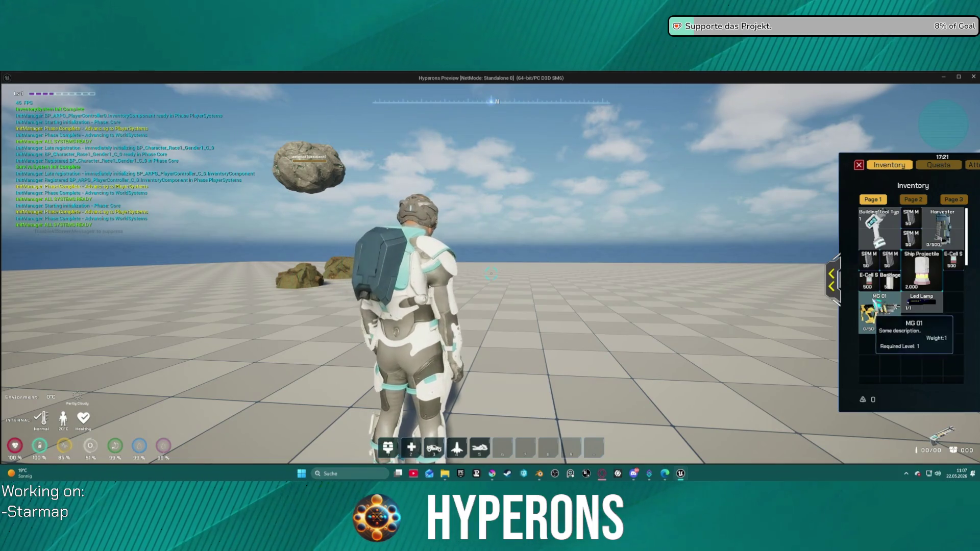
{"action": "mouse_move", "coordinate": [873, 224]}
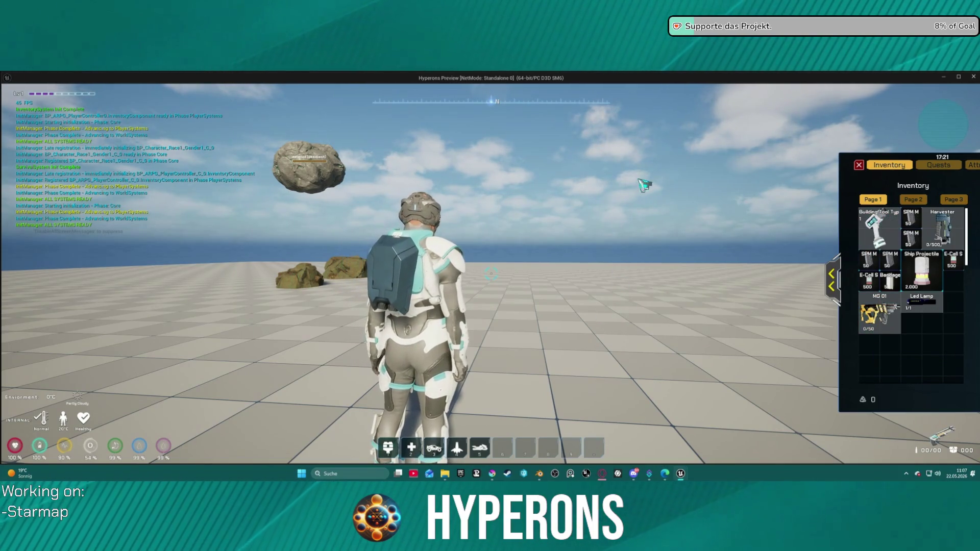
{"action": "key", "text": "a"}
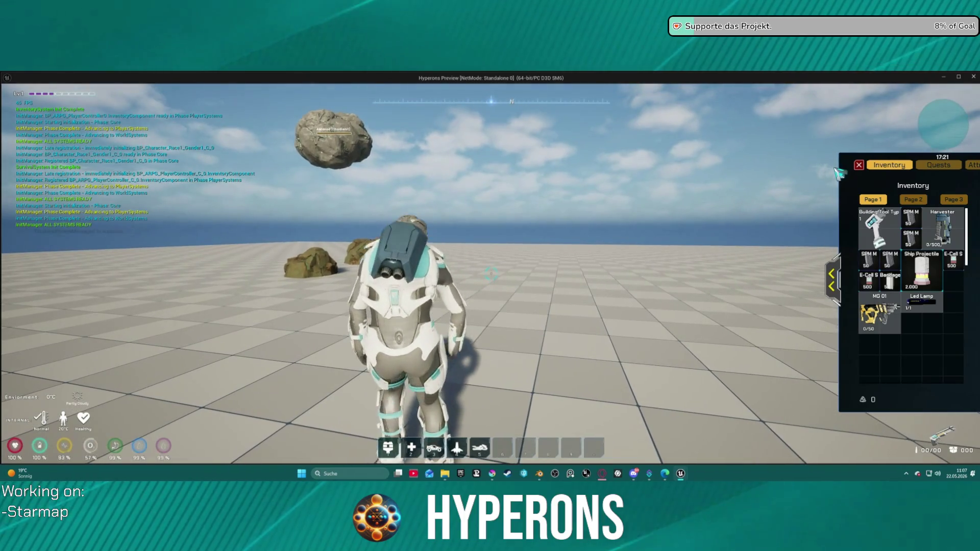
{"action": "right_click", "coordinate": [941, 227]}
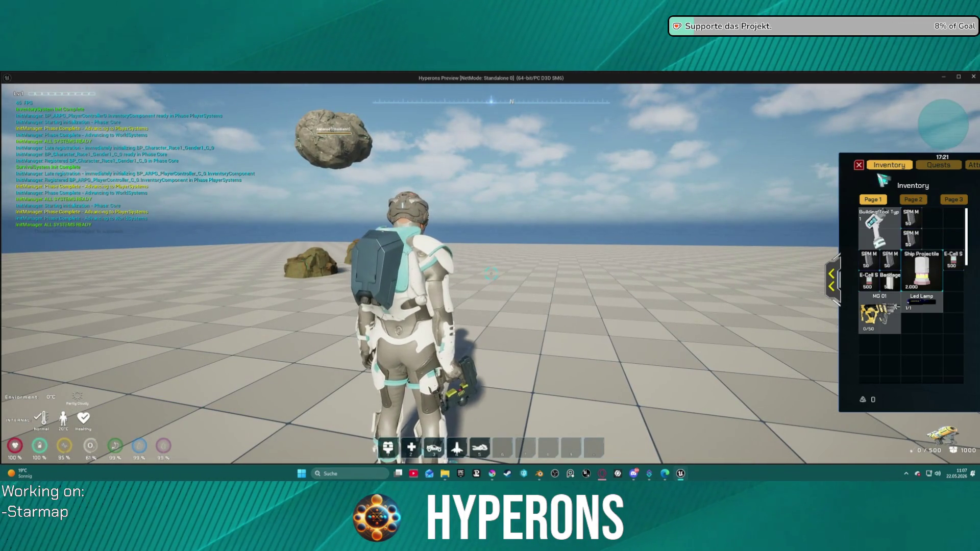
{"action": "left_click", "coordinate": [859, 164]}
- Run to the rock, mine it for Copper Ore, and open the inventory
{"action": "key", "text": "w"}
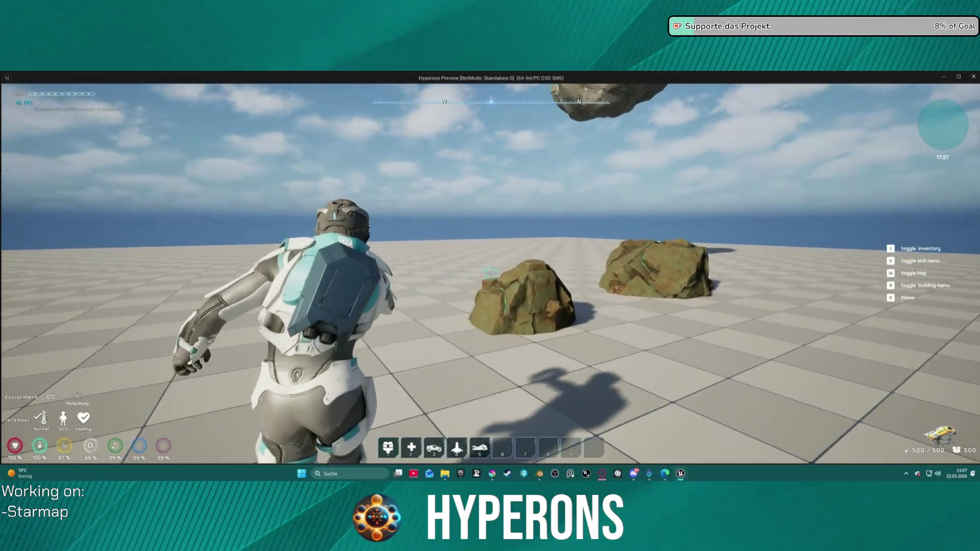
{"action": "left_click", "coordinate": [491, 274]}
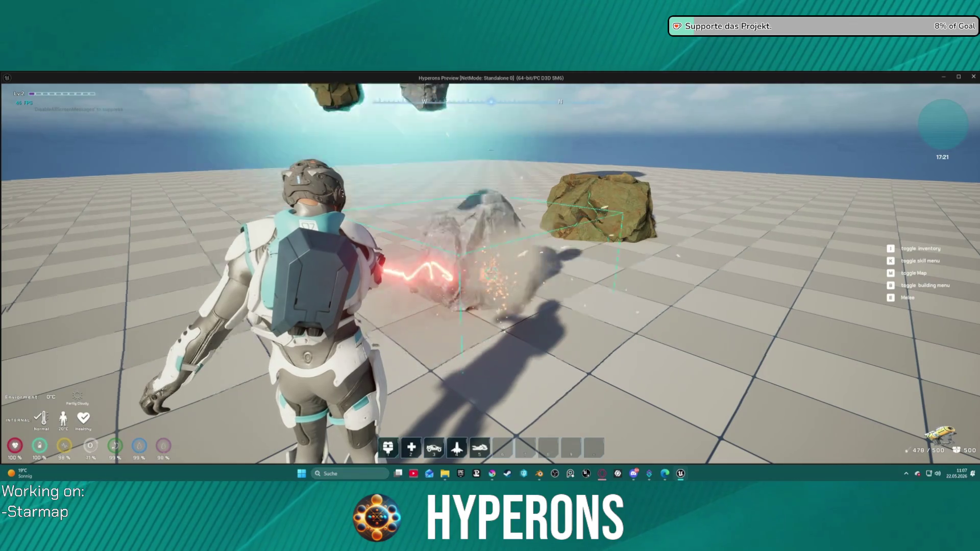
{"action": "left_click", "coordinate": [490, 274]}
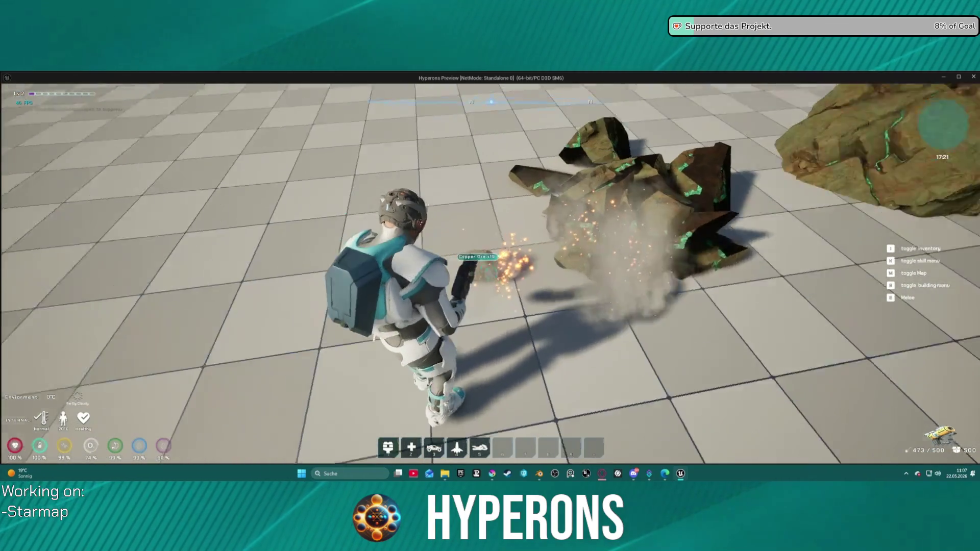
{"action": "key", "text": "i"}
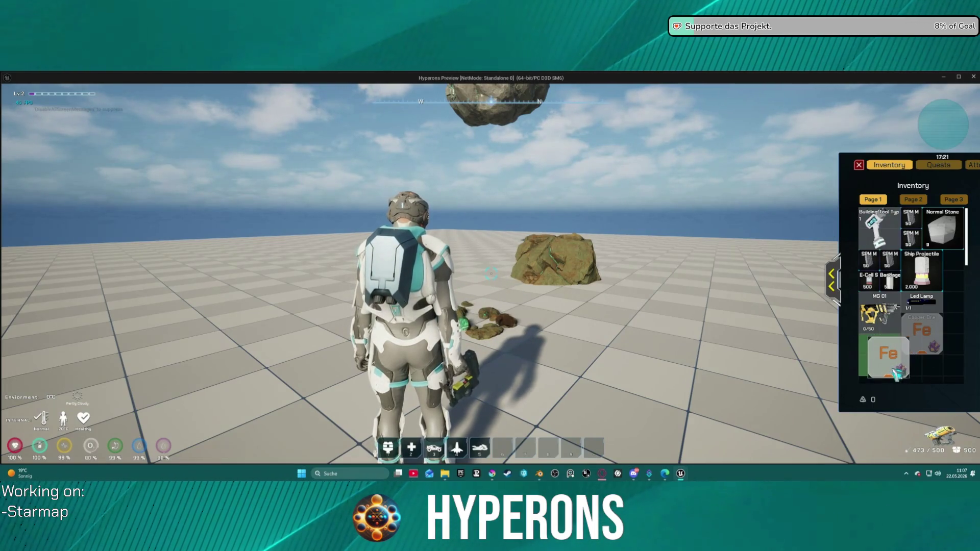
- Move E-Cell S under MG 01 and Copper Ore to another slot, then stop the preview
{"action": "mouse_move", "coordinate": [933, 357]}
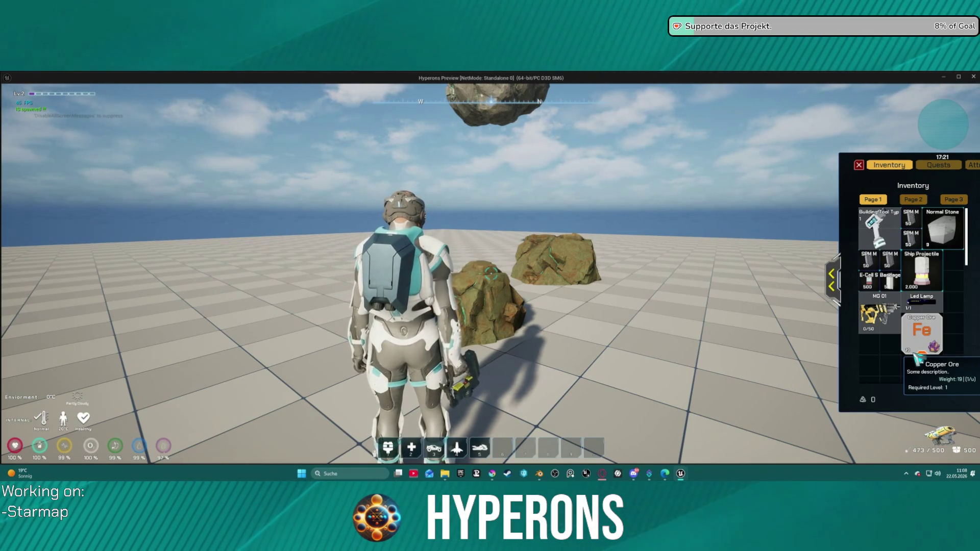
{"action": "left_click_drag", "start_coordinate": [867, 286], "coordinate": [873, 353]}
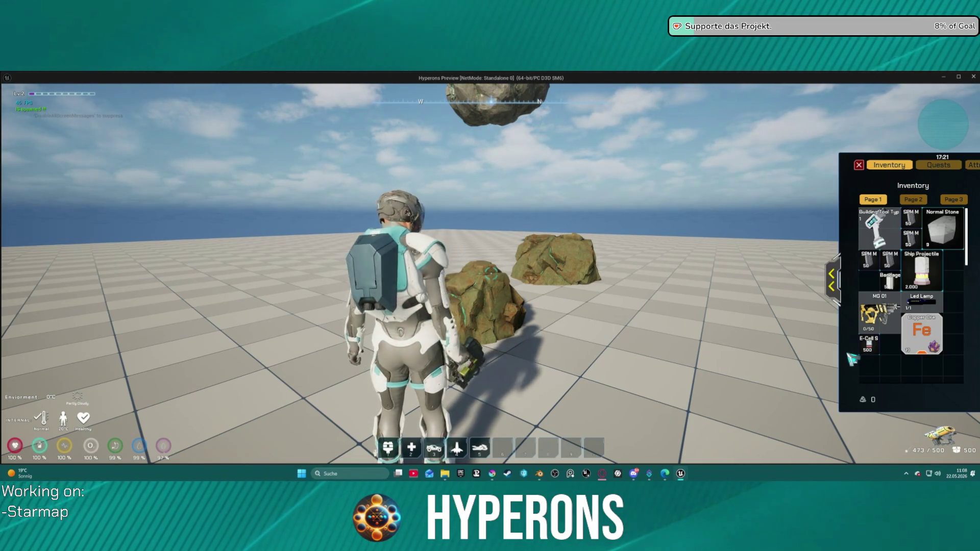
{"action": "mouse_move", "coordinate": [888, 339]}
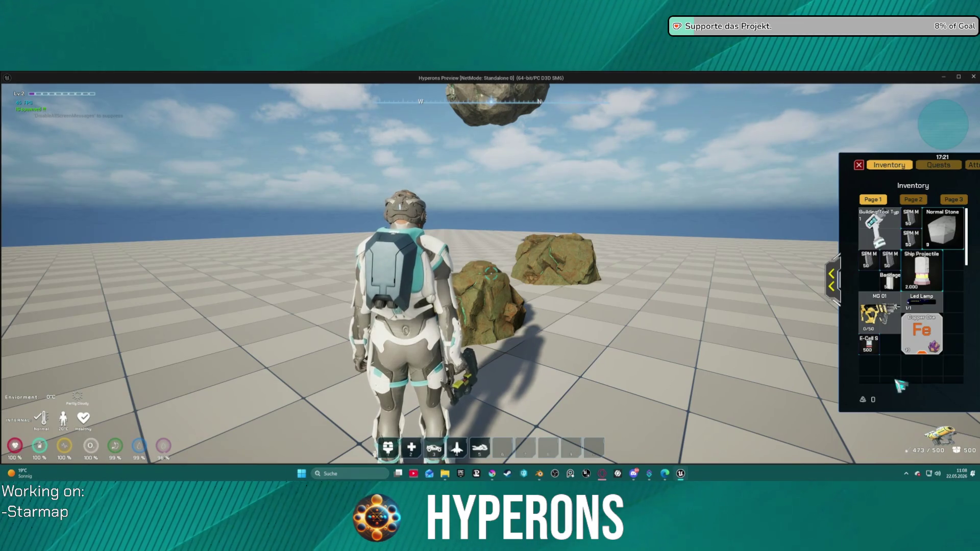
{"action": "mouse_move", "coordinate": [924, 341]}
{"action": "left_mouse_down"}
{"action": "mouse_move", "coordinate": [898, 367]}
{"action": "mouse_move", "coordinate": [880, 352]}
{"action": "mouse_move", "coordinate": [934, 375]}
{"action": "mouse_move", "coordinate": [943, 353]}
{"action": "mouse_move", "coordinate": [915, 351]}
{"action": "mouse_move", "coordinate": [923, 349]}
{"action": "left_mouse_up"}
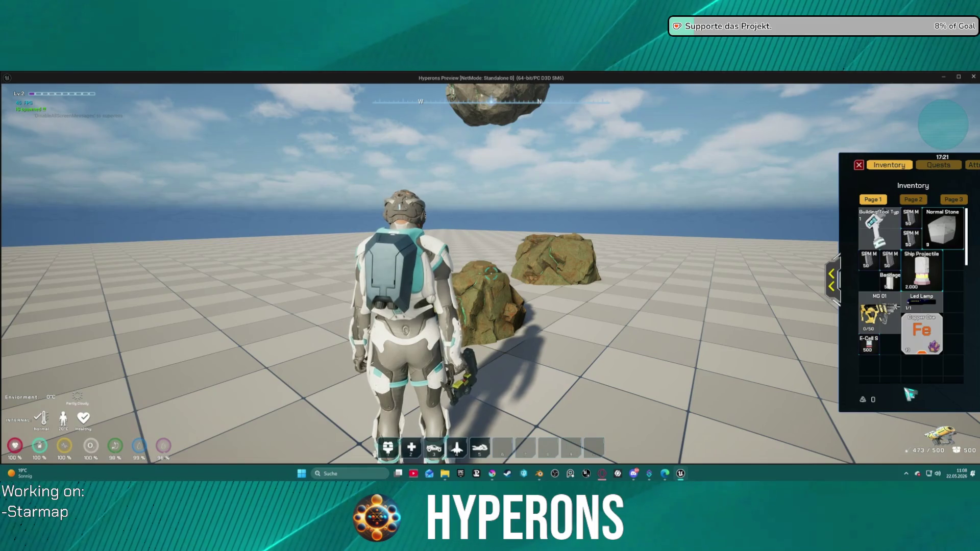
{"action": "key", "text": "Escape"}
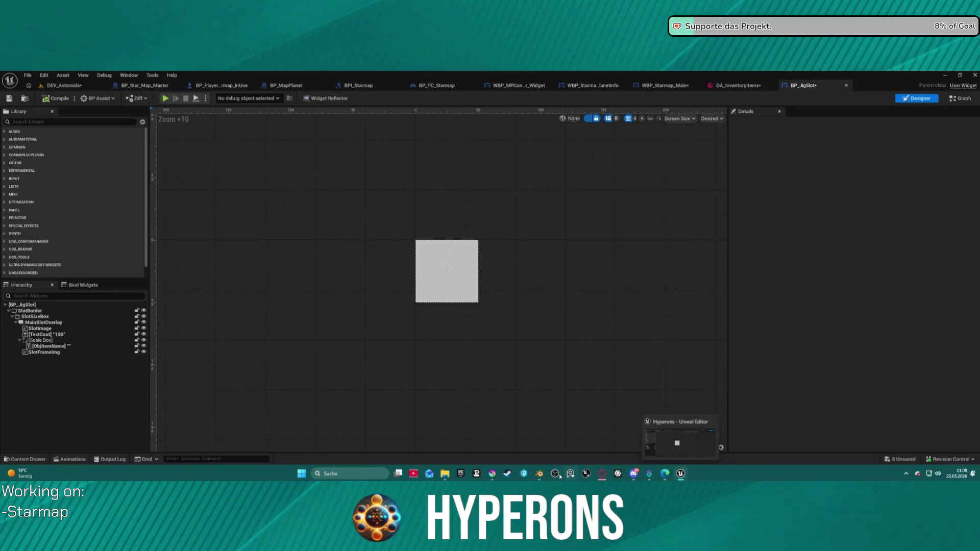
- In Krita, hide the black bottom Background layer of the Fe icon
{"action": "left_click", "coordinate": [490, 474]}
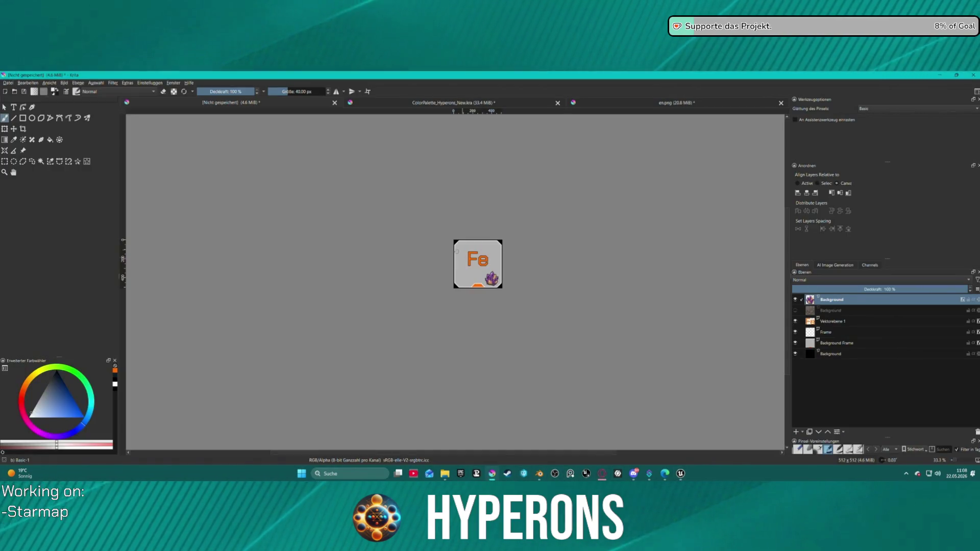
{"action": "scroll", "coordinate": [466, 245], "scroll_direction": "up", "scroll_amount": 2}
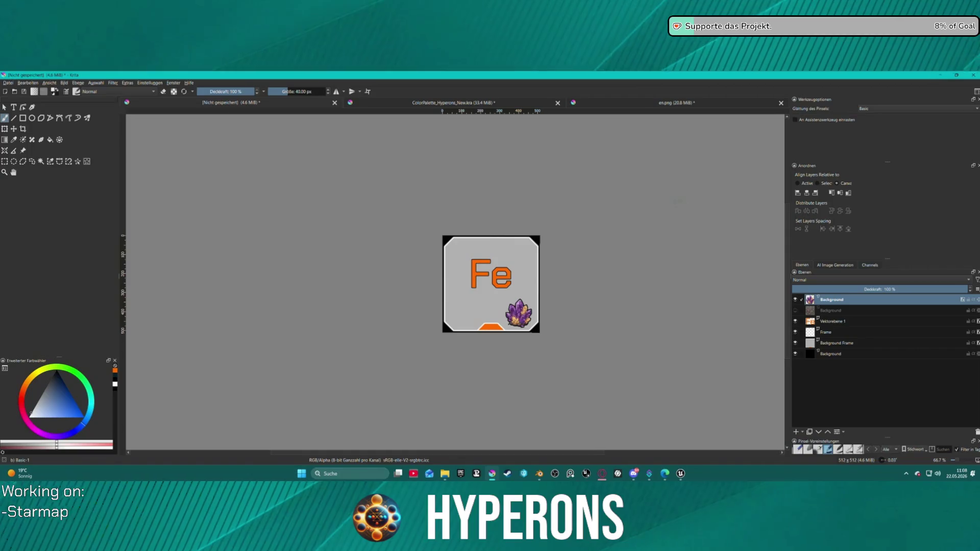
{"action": "key", "text": "super"}
{"action": "left_click", "coordinate": [795, 353]}
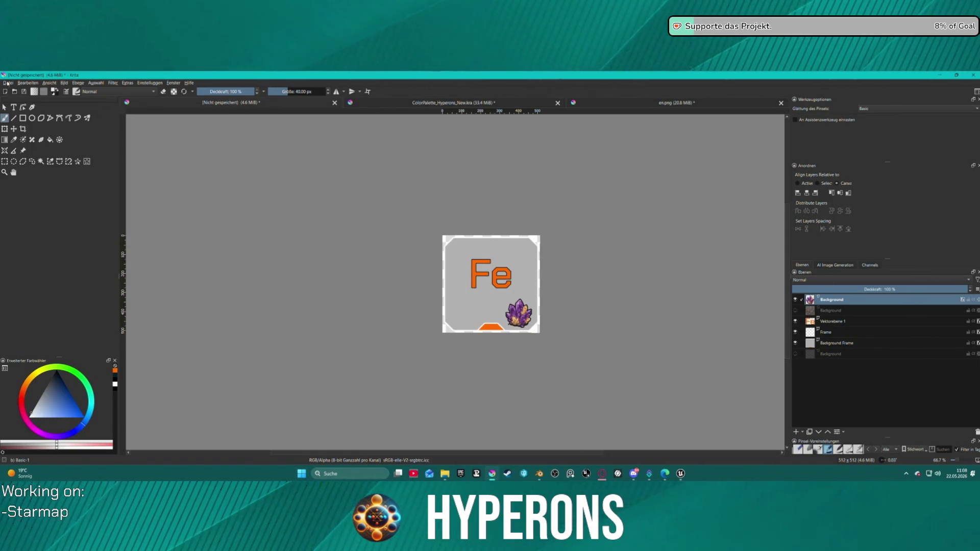
- Export the Fe icon as a PNG with the default export settings
{"action": "left_click", "coordinate": [10, 83]}
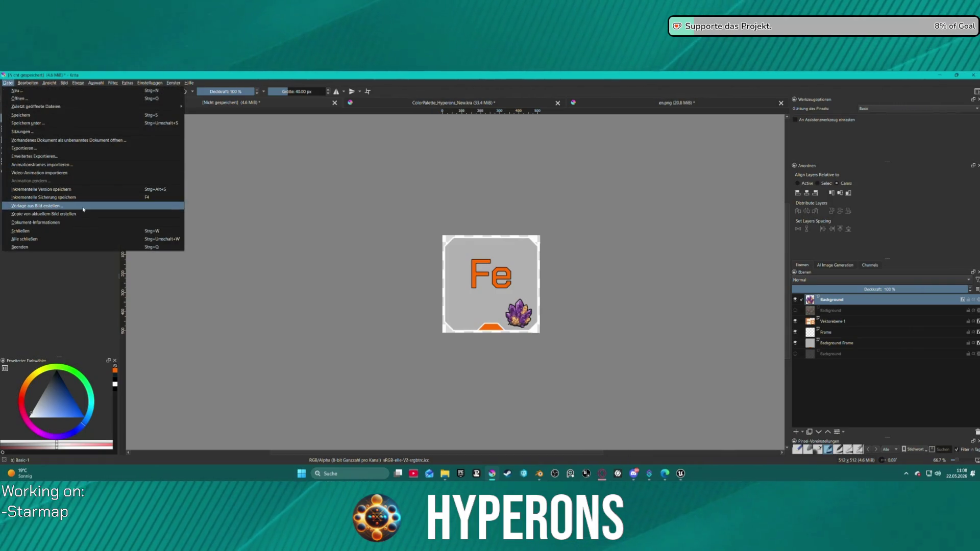
{"action": "left_click", "coordinate": [505, 289]}
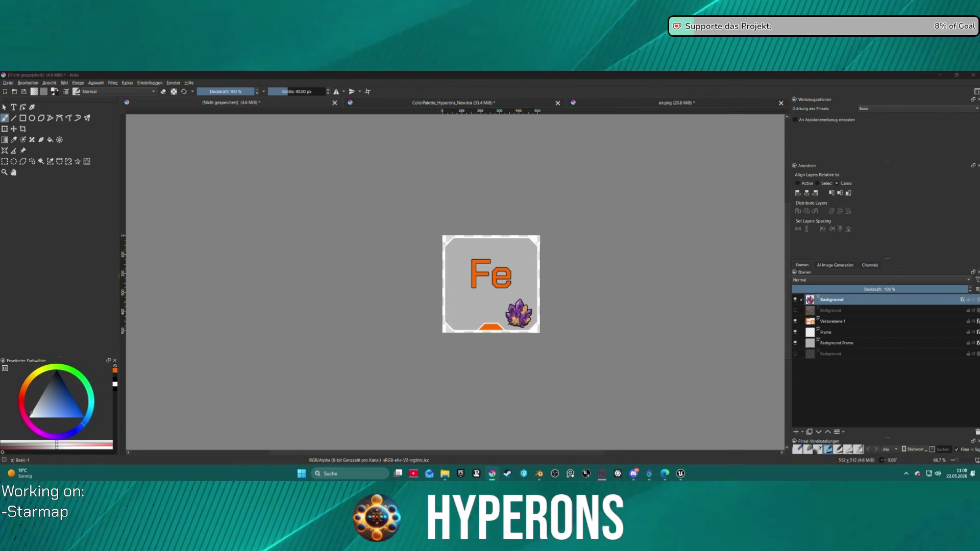
{"action": "key", "text": "Return"}
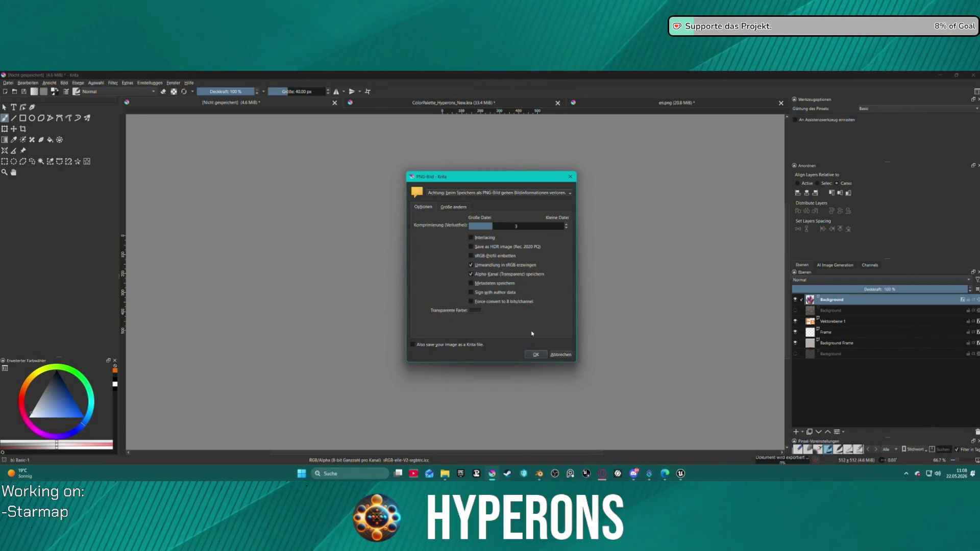
{"action": "left_click", "coordinate": [536, 354]}
{"action": "left_click", "coordinate": [681, 473]}
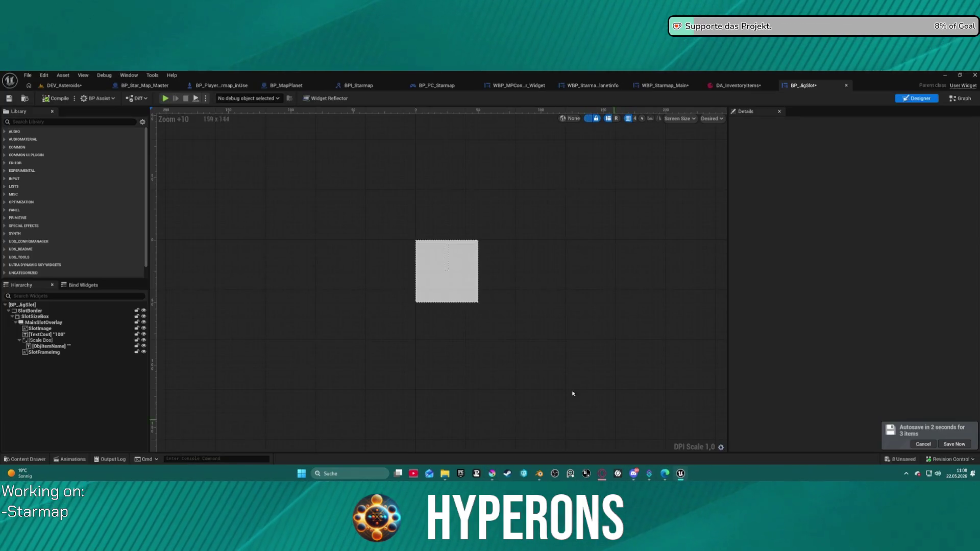
- Reimport the T_Ressouce_Test icon texture, then play the DEV_Asteroids level
{"action": "key", "text": "ctrl+space"}
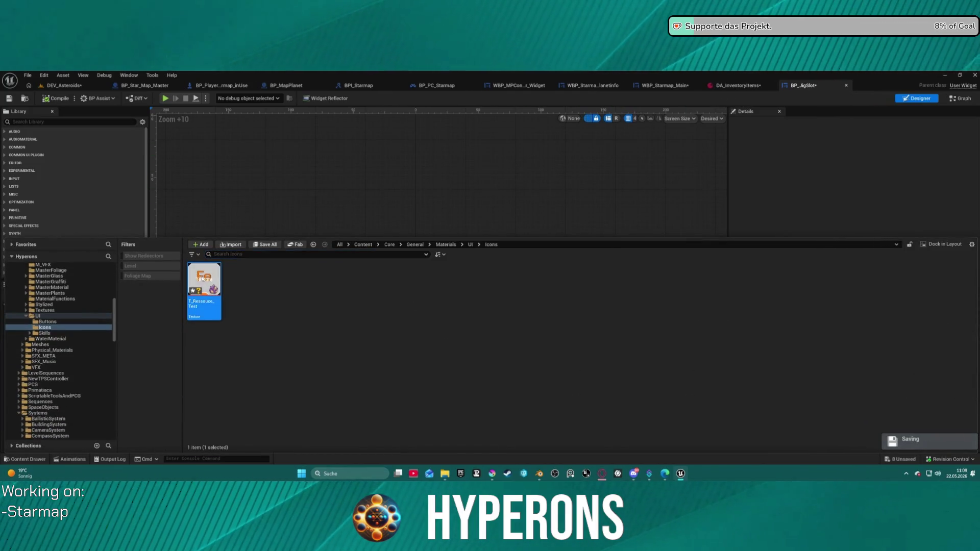
{"action": "right_click", "coordinate": [201, 276]}
{"action": "left_click", "coordinate": [234, 245]}
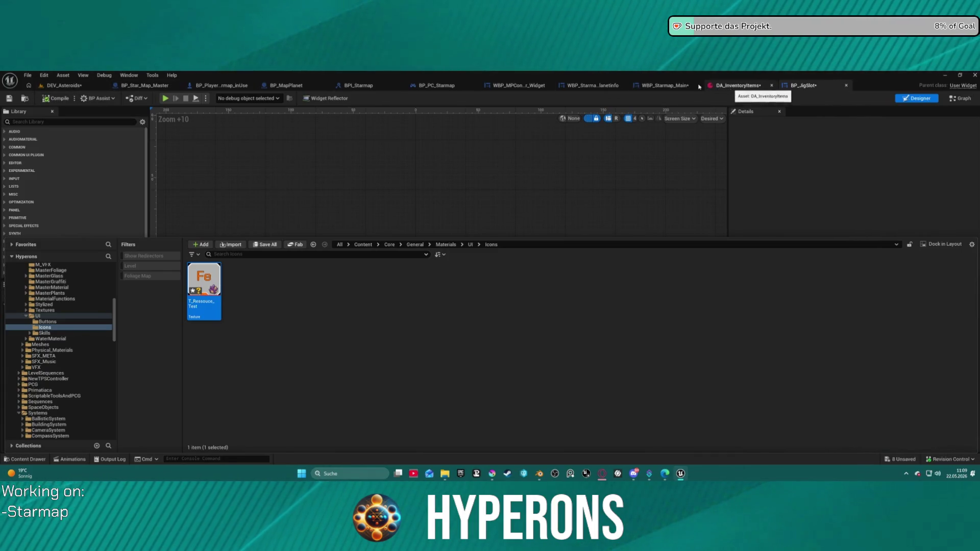
{"action": "left_click", "coordinate": [64, 85]}
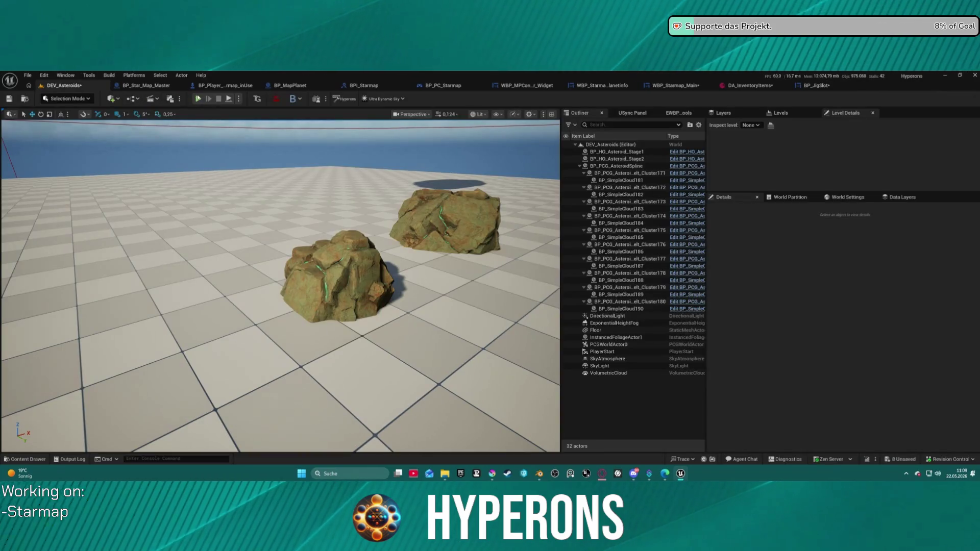
{"action": "key", "text": "alt+p"}
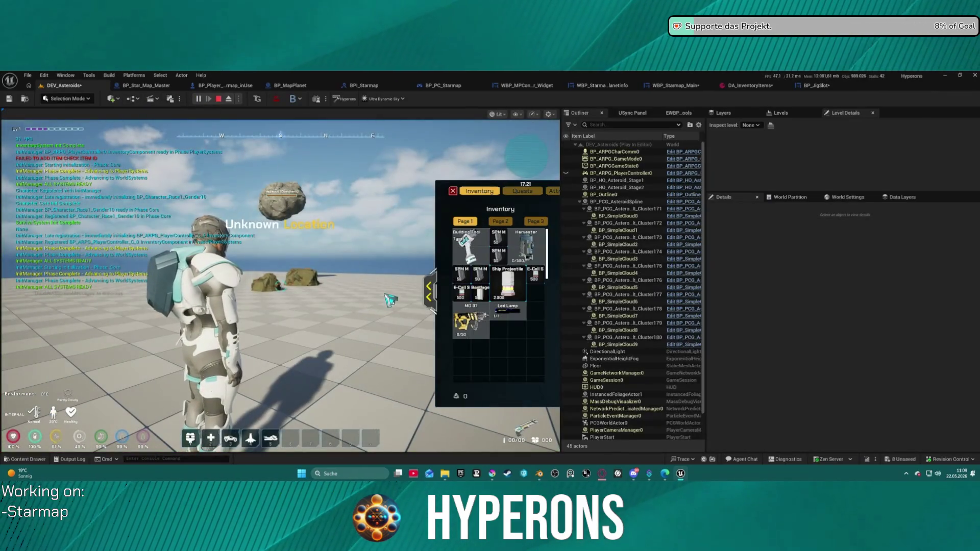
- In the play session, reload, walk to the nearer rock and shoot it until it shatters into ore
{"action": "left_click", "coordinate": [453, 190]}
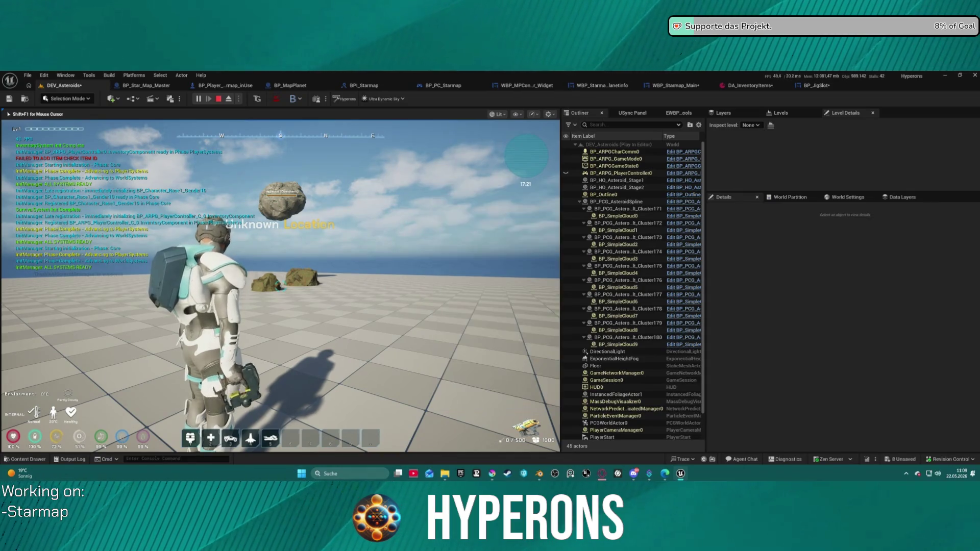
{"action": "key", "text": "r"}
{"action": "key", "text": "w"}
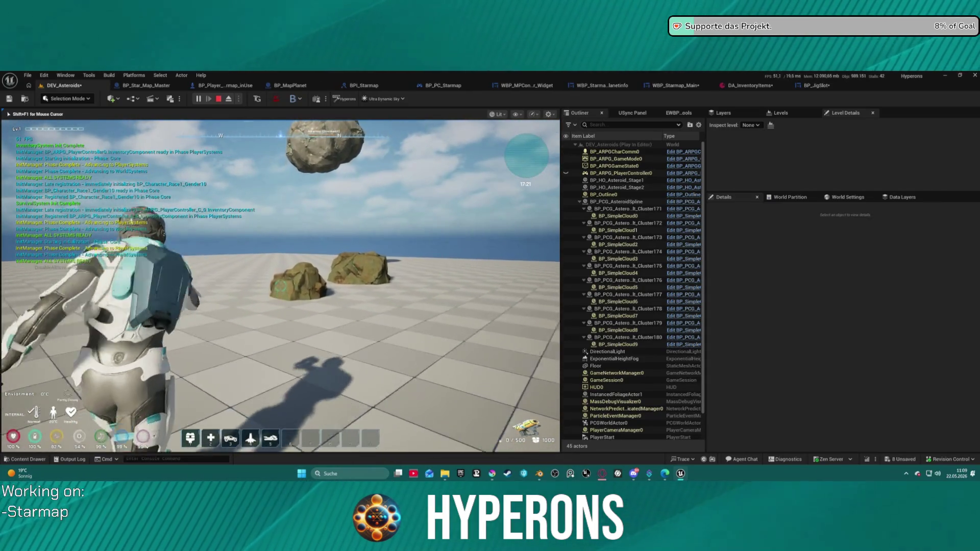
{"action": "left_click", "coordinate": [280, 283]}
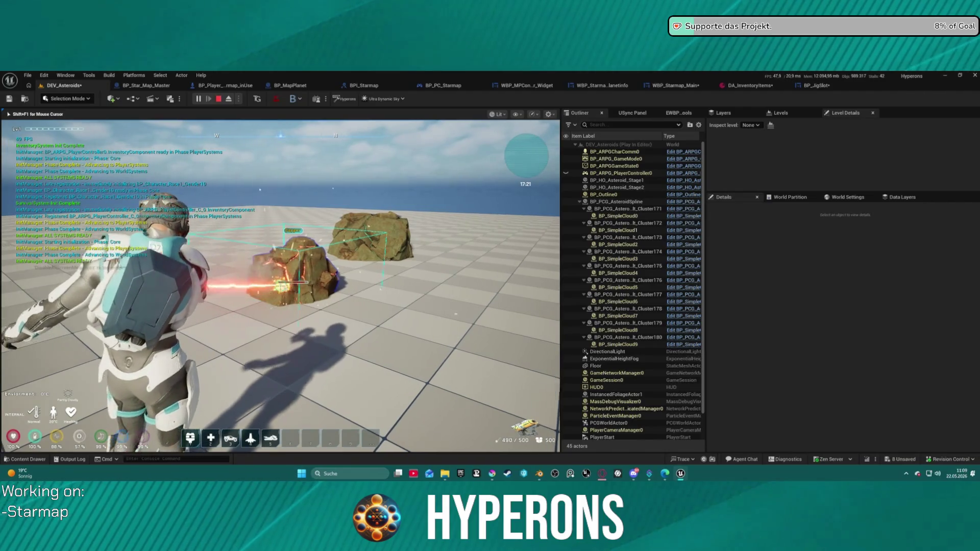
{"action": "left_click", "coordinate": [280, 285]}
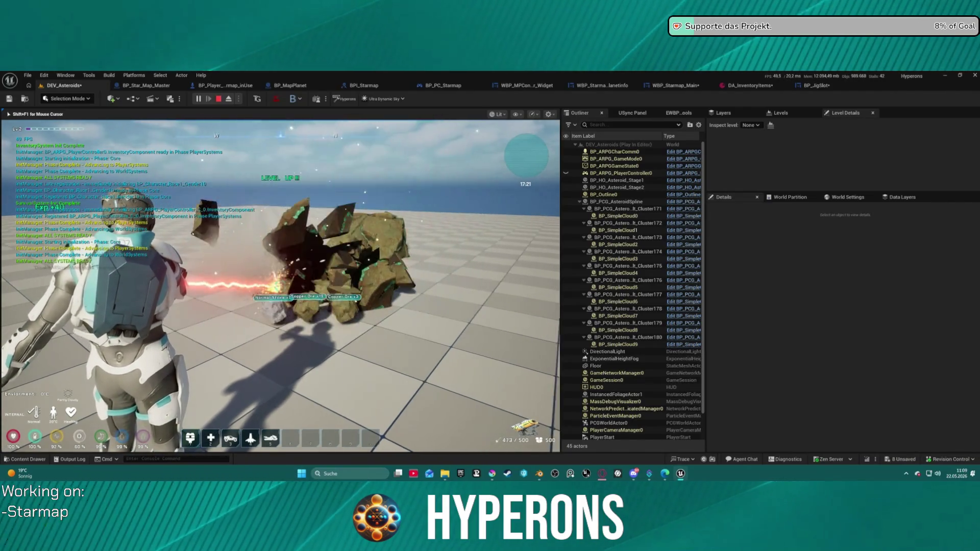
{"action": "key", "text": "w"}
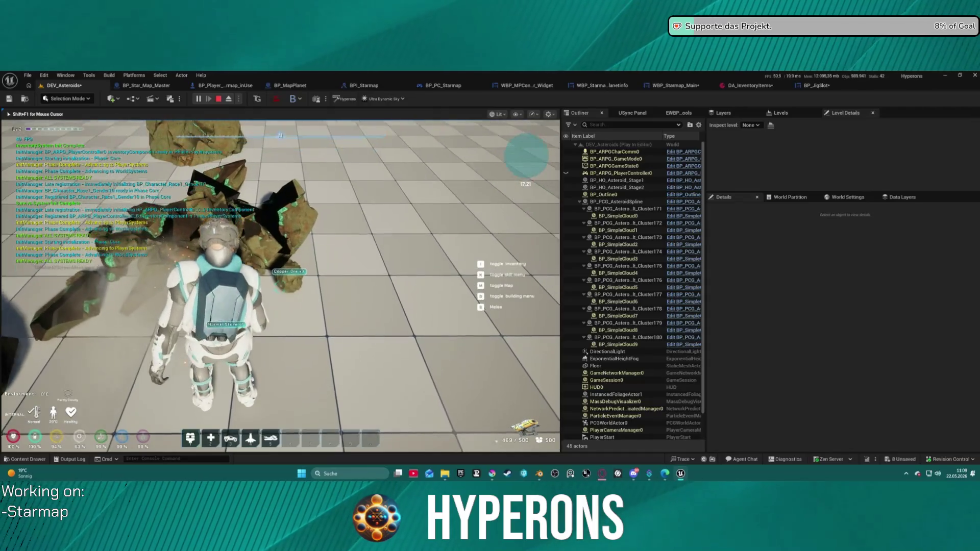
- Inspect the collected Fe ore's new icon in the inventory, then stop playing and switch to Blender
{"action": "key", "text": "i"}
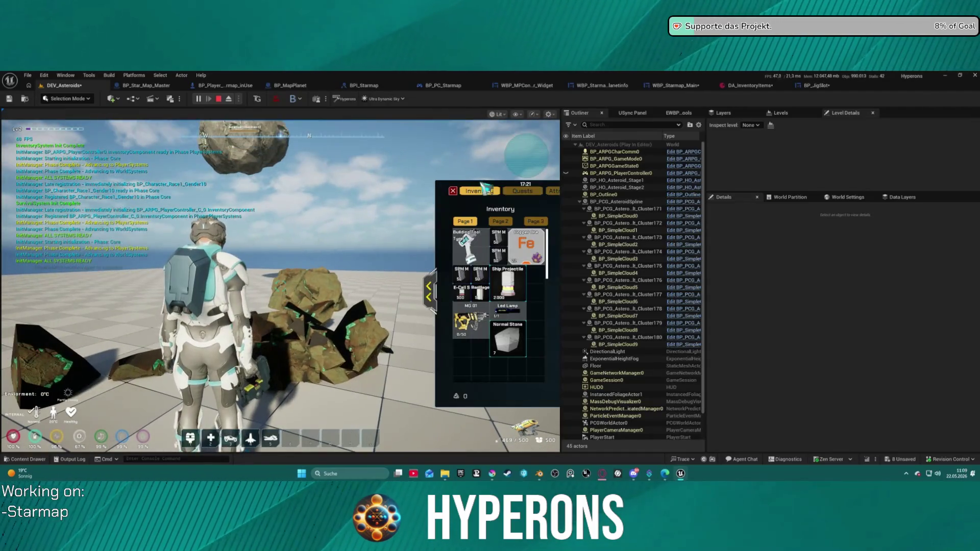
{"action": "mouse_move", "coordinate": [538, 240]}
{"action": "left_mouse_down"}
{"action": "mouse_move", "coordinate": [533, 370]}
{"action": "mouse_move", "coordinate": [482, 370]}
{"action": "left_mouse_up"}
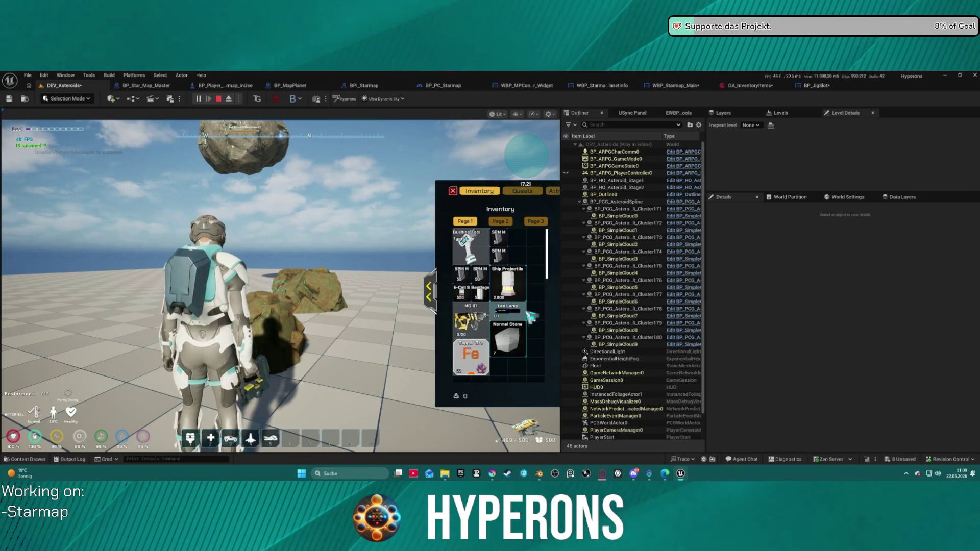
{"action": "left_click", "coordinate": [431, 298]}
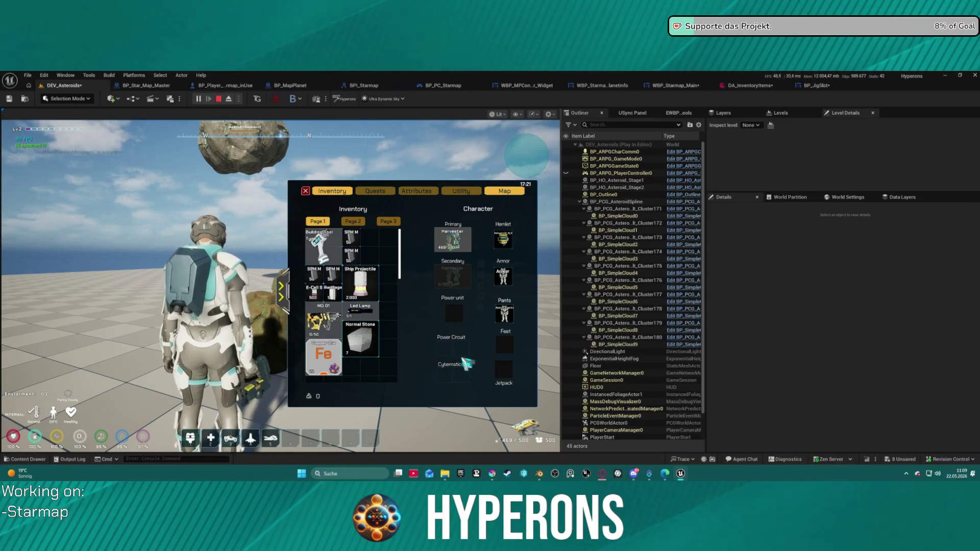
{"action": "left_click", "coordinate": [306, 191]}
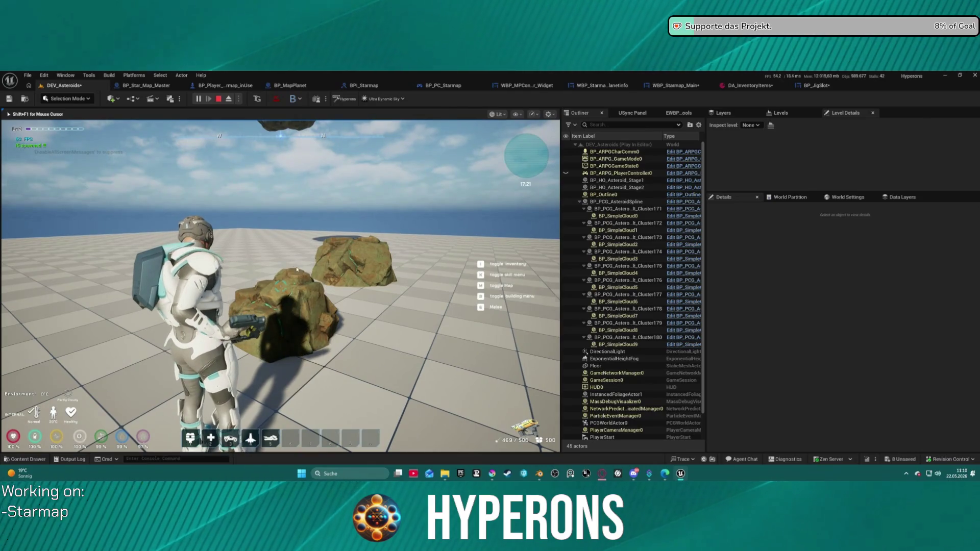
{"action": "key", "text": "Escape"}
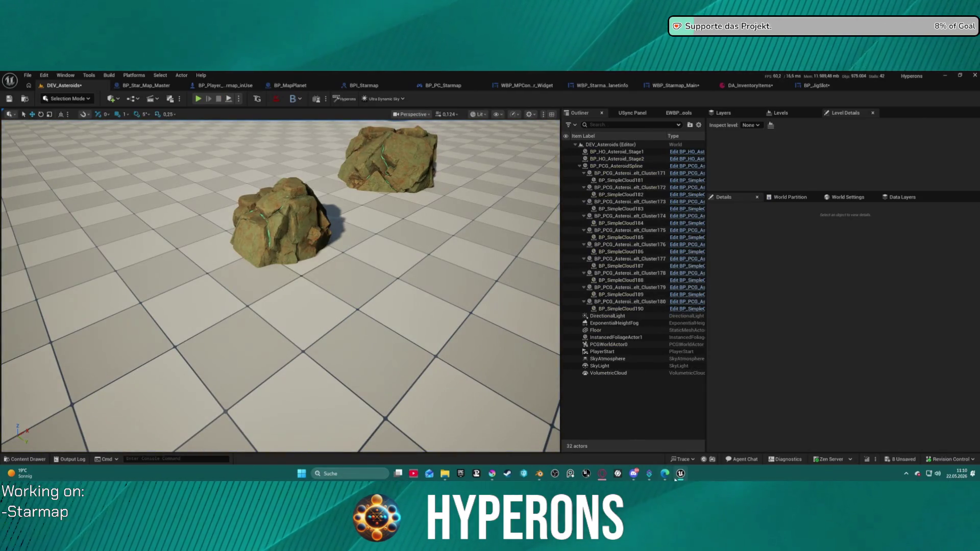
{"action": "left_click", "coordinate": [540, 473]}
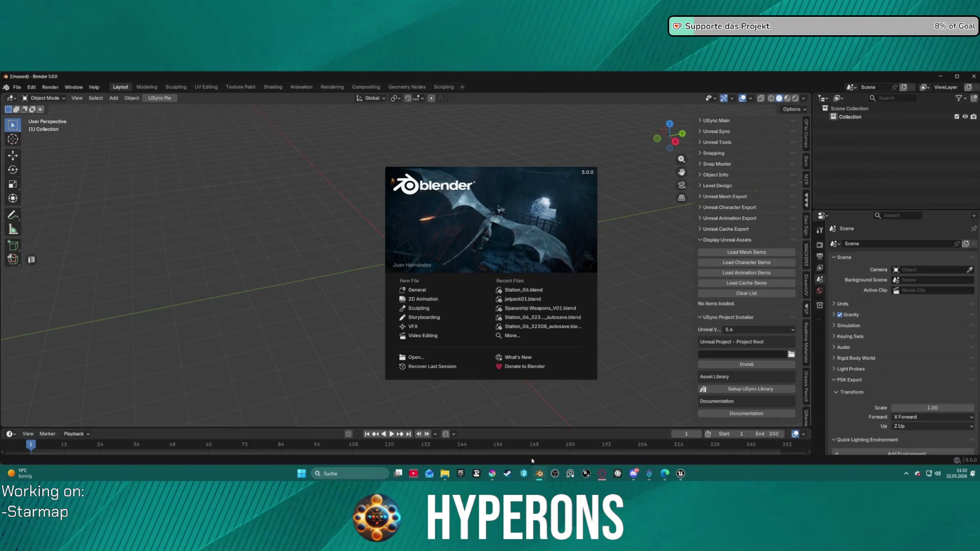
- Dismiss the Blender splash screen and close the empty Blender window
{"action": "left_click", "coordinate": [970, 81]}
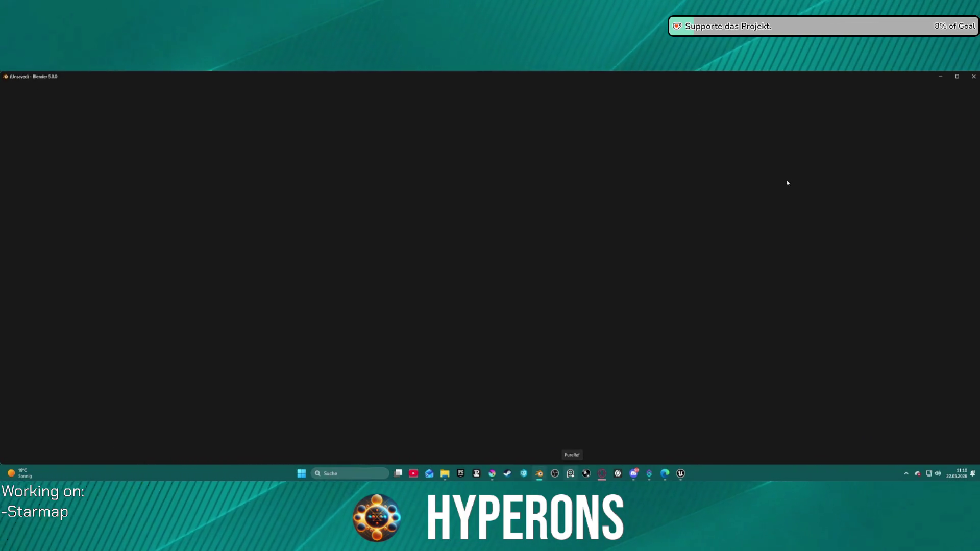
{"action": "left_click", "coordinate": [974, 77]}
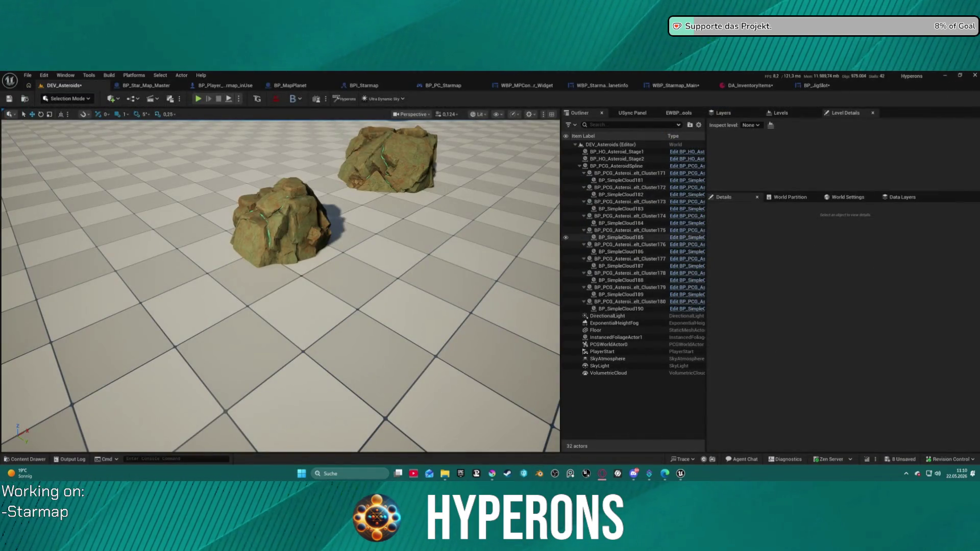
- Bring Krita forward and zoom in and back out on the Fe icon's crystal artwork
{"action": "left_click", "coordinate": [491, 473]}
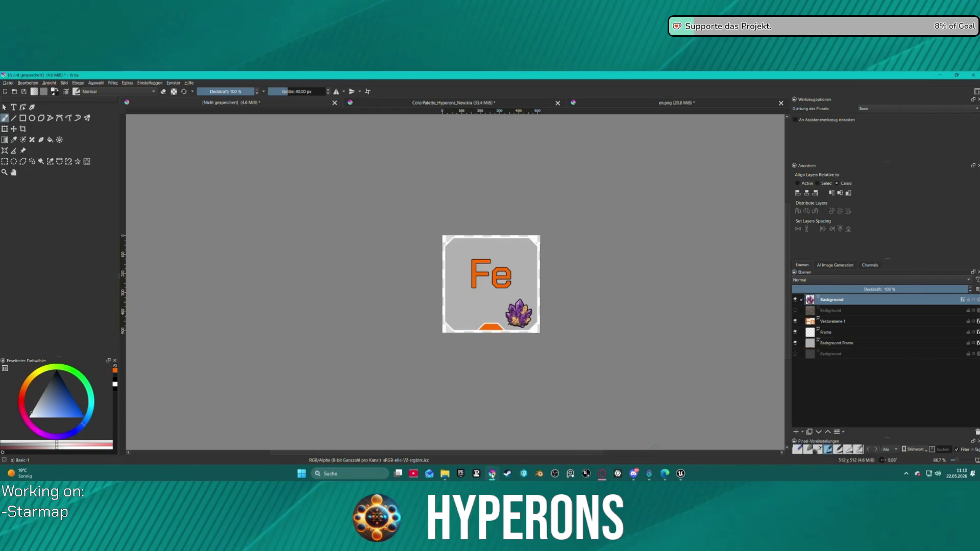
{"action": "scroll", "coordinate": [533, 304], "scroll_direction": "up", "scroll_amount": 4}
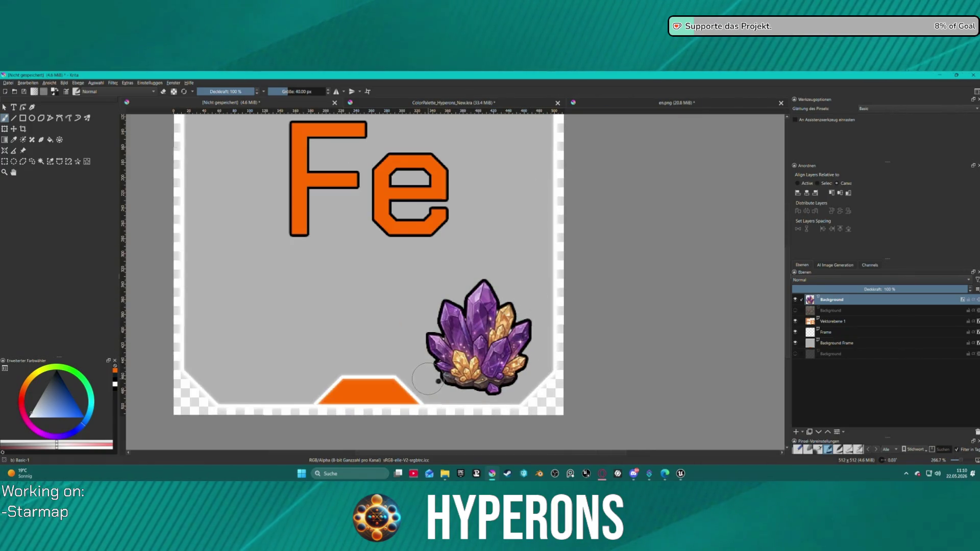
{"action": "scroll", "coordinate": [424, 380], "scroll_direction": "down", "scroll_amount": 1}
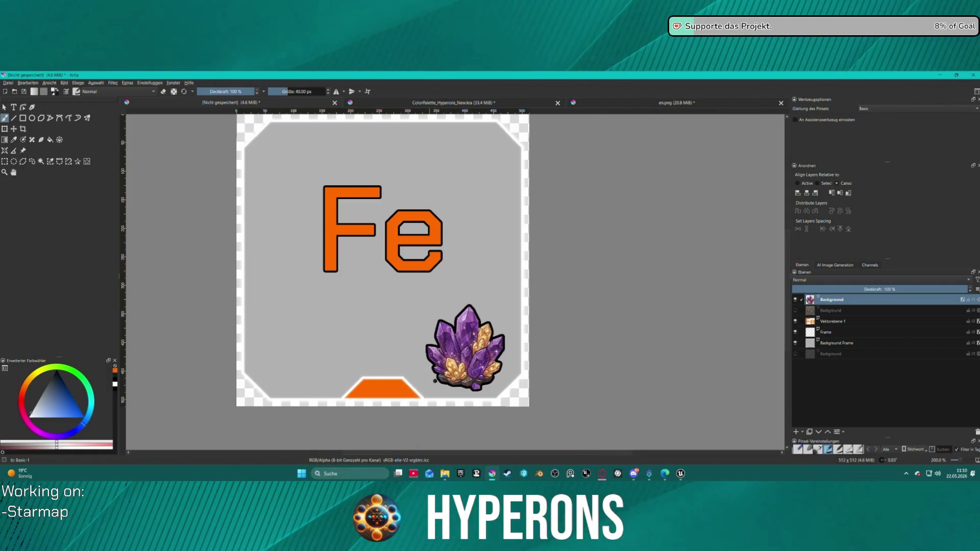
- Bring a File Explorer window forward and open a file chooser showing the PNG icons
{"action": "left_click", "coordinate": [445, 474]}
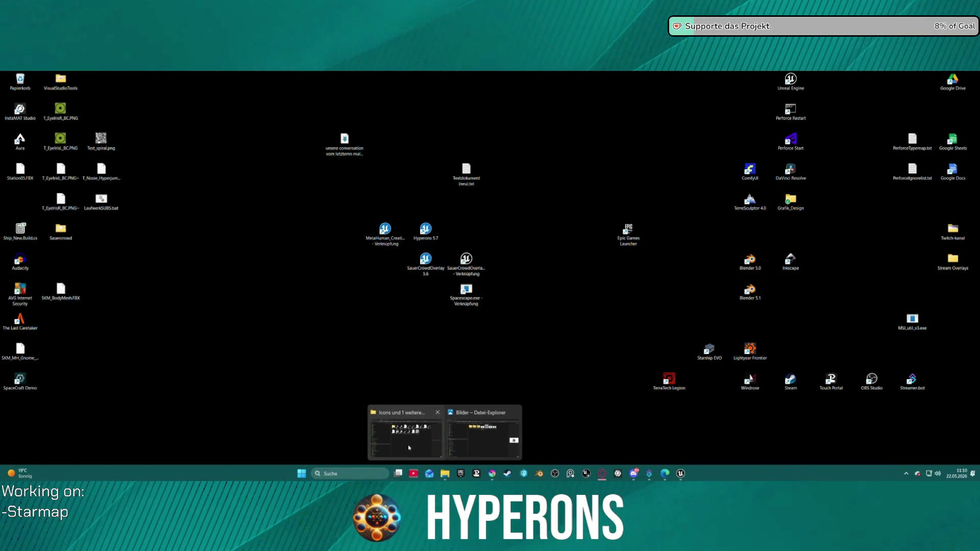
{"action": "left_click", "coordinate": [408, 445]}
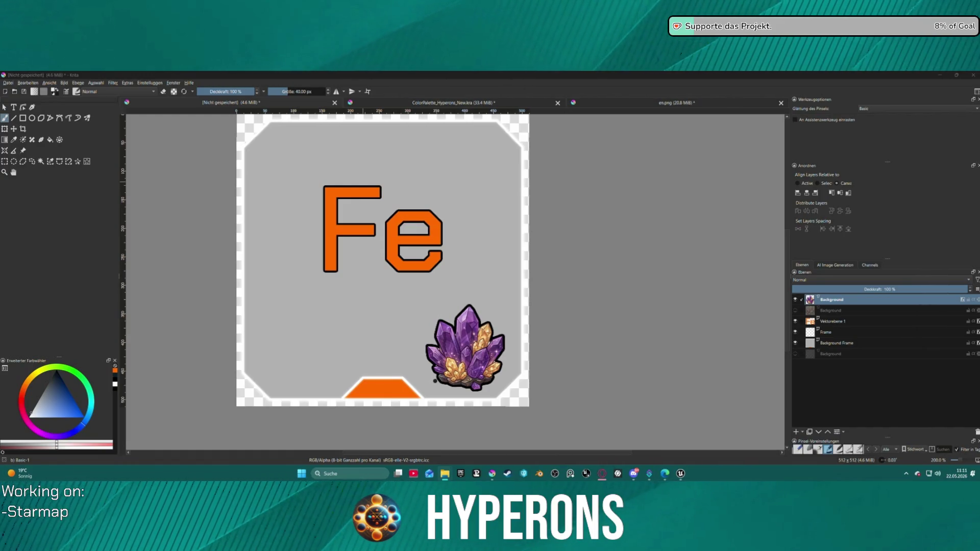
{"action": "key", "text": "ctrl+o"}
- Scroll through the 257 icon images, then drag the file browser aside to uncover the canvas
{"action": "scroll", "coordinate": [561, 306], "scroll_direction": "down", "scroll_amount": 5}
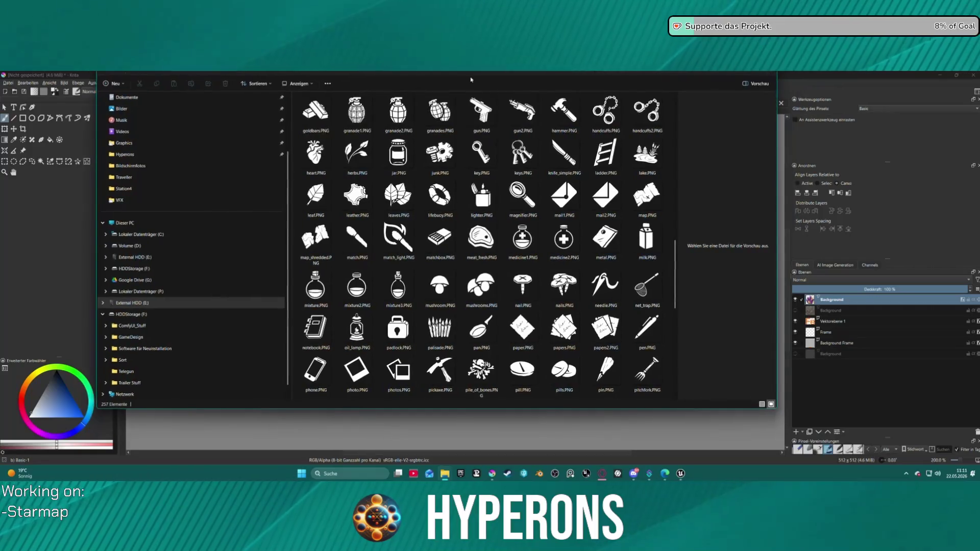
{"action": "scroll", "coordinate": [502, 281], "scroll_direction": "up", "scroll_amount": 10}
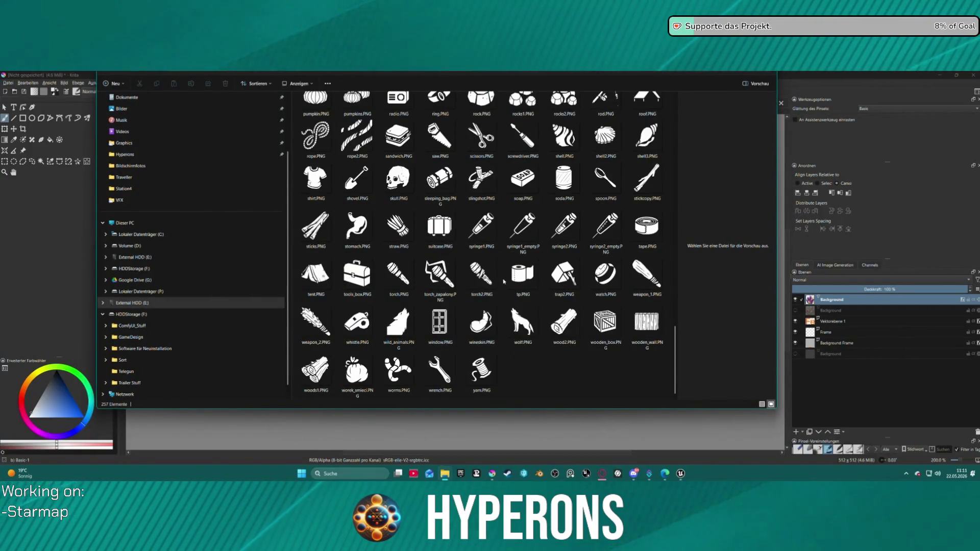
{"action": "scroll", "coordinate": [194, 244], "scroll_direction": "up", "scroll_amount": 3}
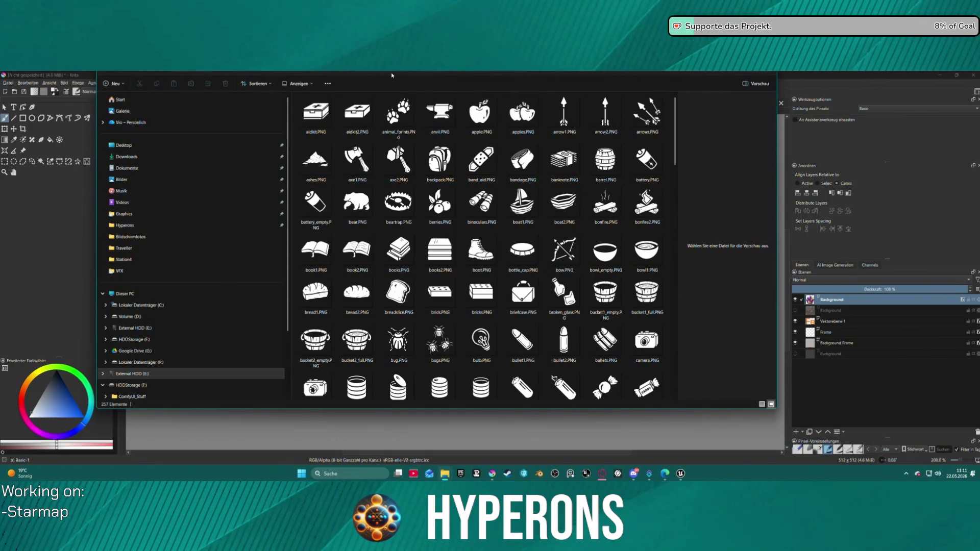
{"action": "left_click_drag", "start_coordinate": [331, 72], "coordinate": [306, 71]}
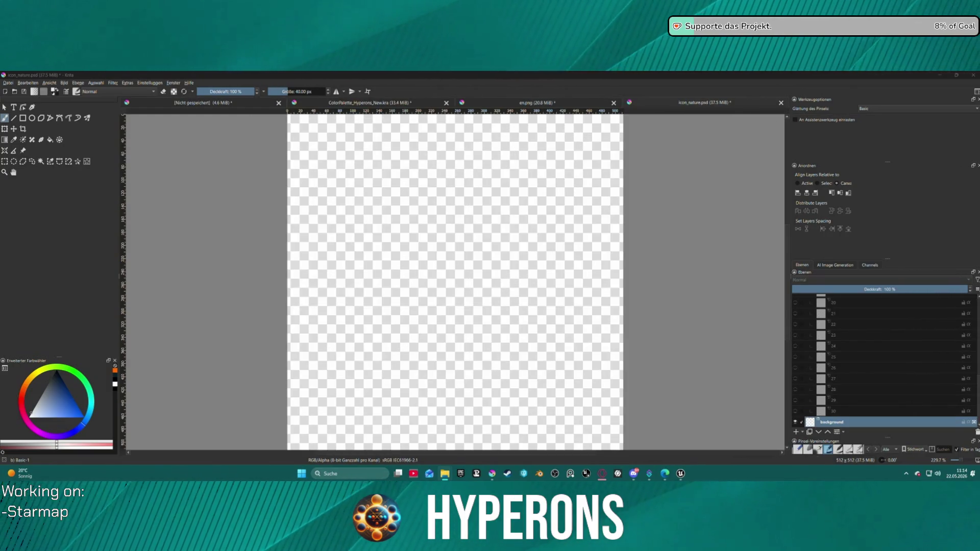
{"action": "scroll", "coordinate": [804, 313], "scroll_direction": "up", "scroll_amount": 5}
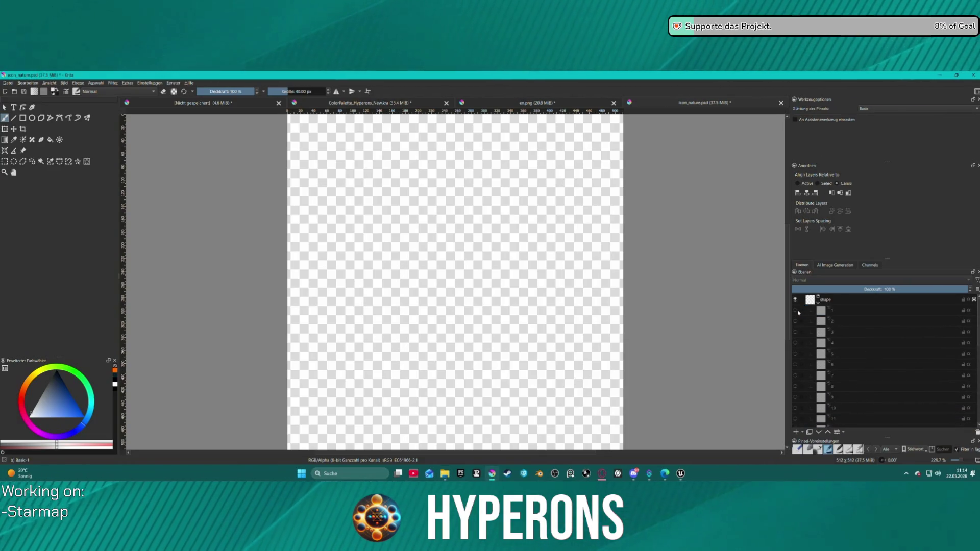
{"action": "left_click", "coordinate": [795, 311]}
{"action": "left_click", "coordinate": [795, 311]}
{"action": "left_click", "coordinate": [795, 311]}
{"action": "left_click", "coordinate": [795, 311]}
{"action": "left_click", "coordinate": [795, 311]}
{"action": "left_click", "coordinate": [795, 311]}
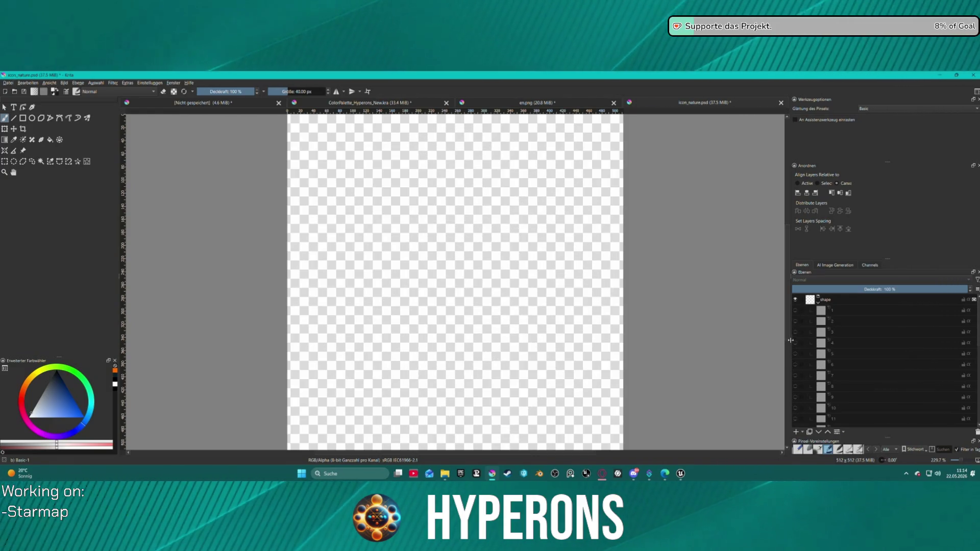
{"action": "scroll", "coordinate": [806, 373], "scroll_direction": "down", "scroll_amount": 3}
{"action": "scroll", "coordinate": [806, 373], "scroll_direction": "down", "scroll_amount": 3}
{"action": "left_click", "coordinate": [795, 329]}
{"action": "left_click", "coordinate": [795, 329]}
{"action": "left_click", "coordinate": [794, 329]}
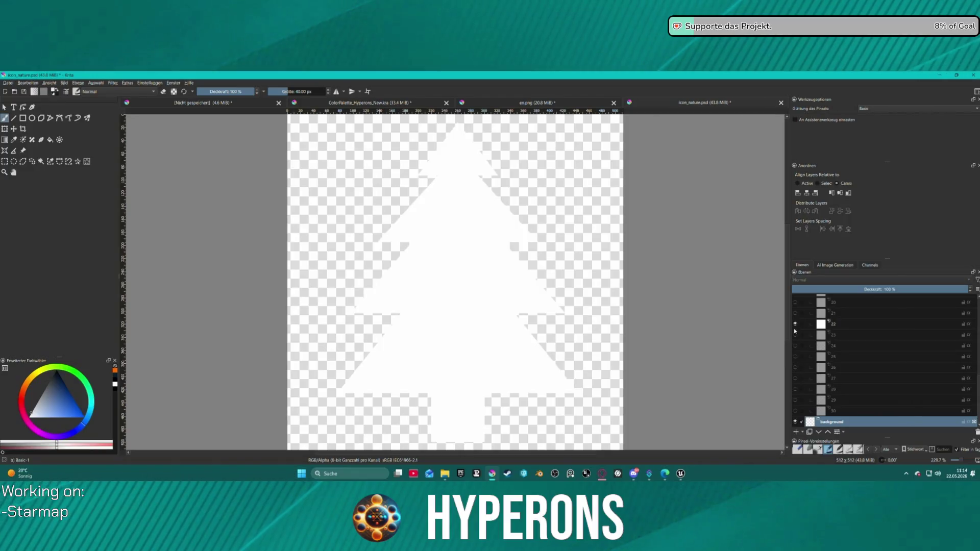
{"action": "left_click", "coordinate": [795, 329]}
{"action": "left_click", "coordinate": [794, 335]}
{"action": "left_click", "coordinate": [794, 334]}
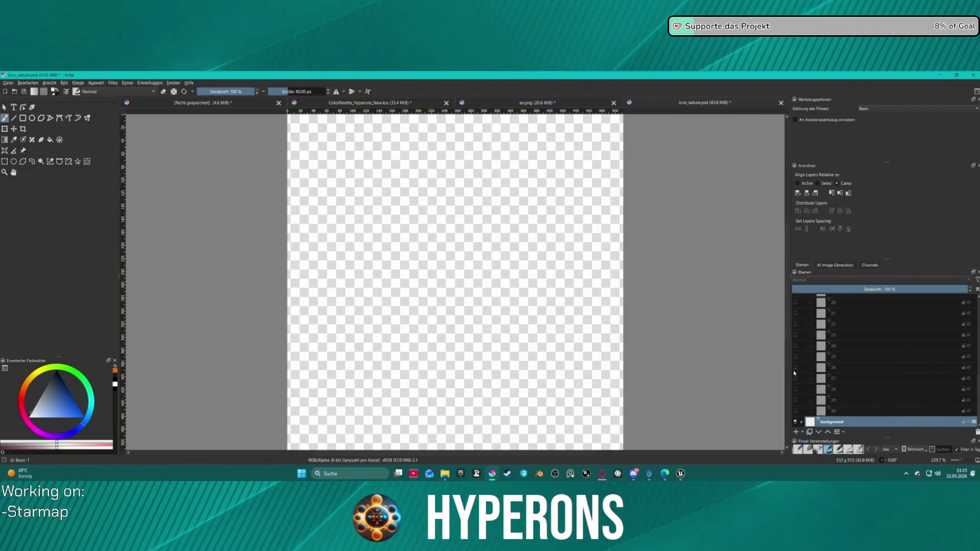
{"action": "left_click", "coordinate": [794, 378]}
{"action": "left_click", "coordinate": [795, 378]}
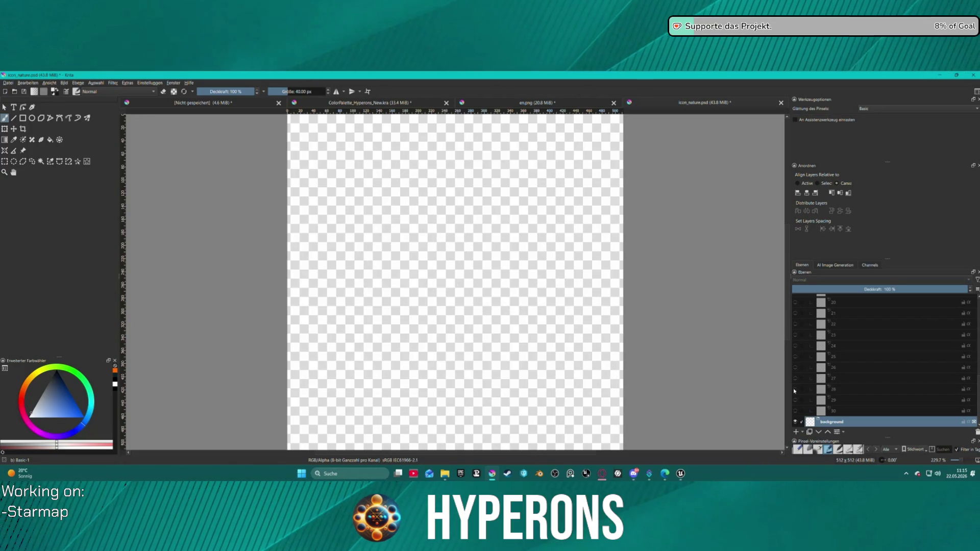
{"action": "left_click", "coordinate": [794, 378]}
{"action": "left_click", "coordinate": [795, 378]}
{"action": "left_click", "coordinate": [795, 367]}
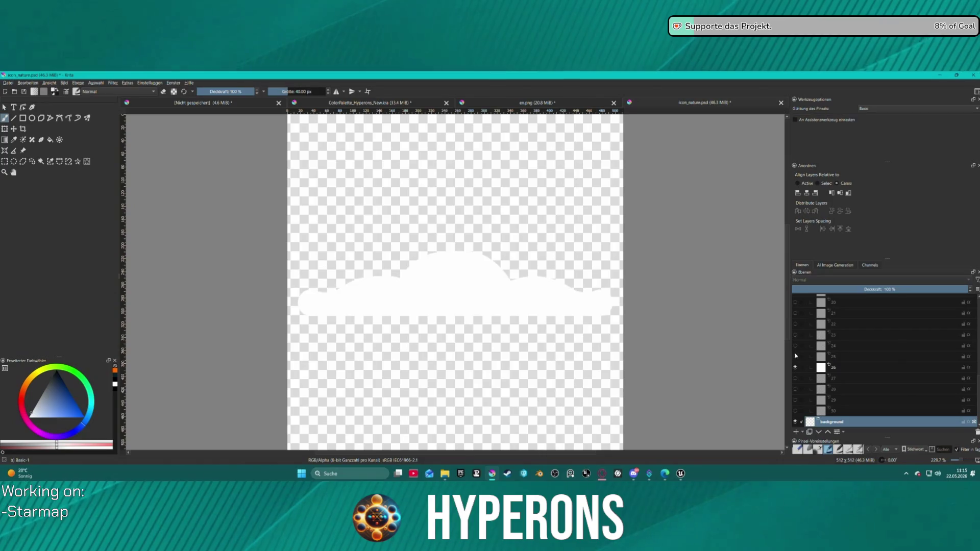
{"action": "left_click", "coordinate": [794, 356]}
{"action": "left_click", "coordinate": [799, 369]}
{"action": "left_click", "coordinate": [794, 368]}
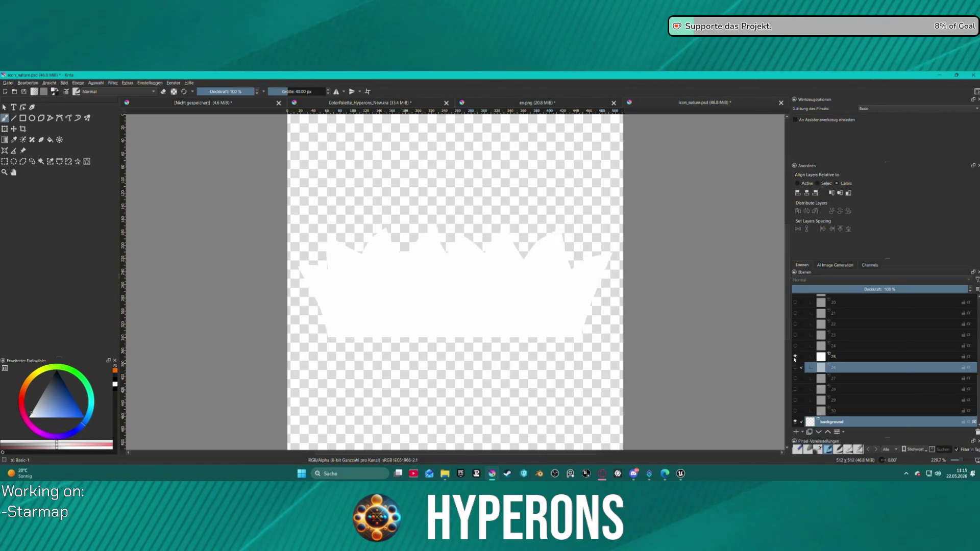
{"action": "left_click", "coordinate": [795, 356]}
{"action": "left_click", "coordinate": [794, 345]}
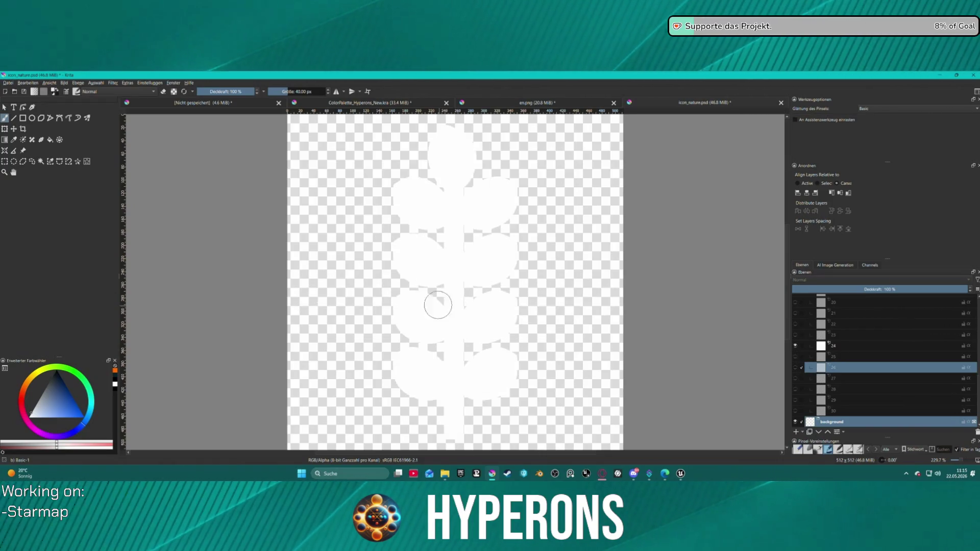
{"action": "scroll", "coordinate": [452, 204], "scroll_direction": "down", "scroll_amount": 6}
{"action": "scroll", "coordinate": [464, 162], "scroll_direction": "up", "scroll_amount": 4}
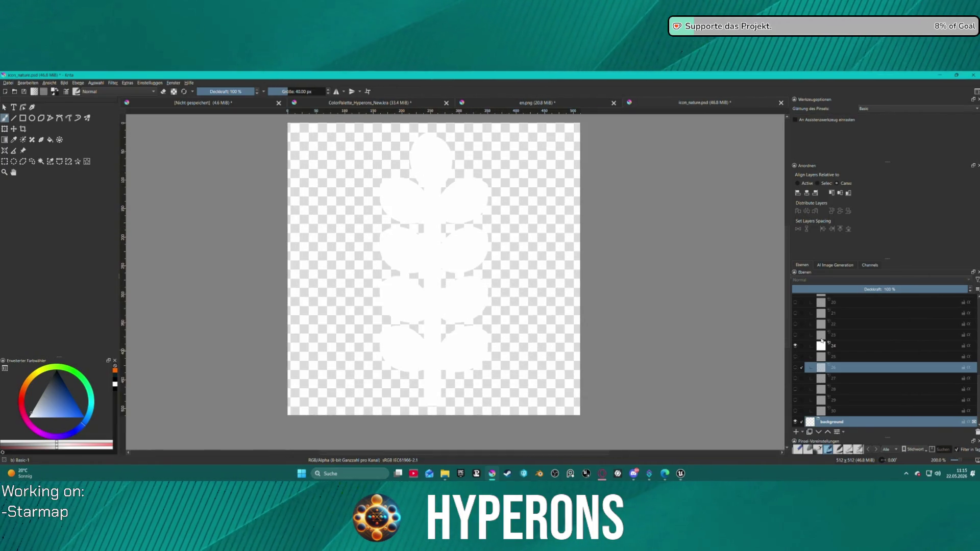
{"action": "left_click", "coordinate": [794, 346]}
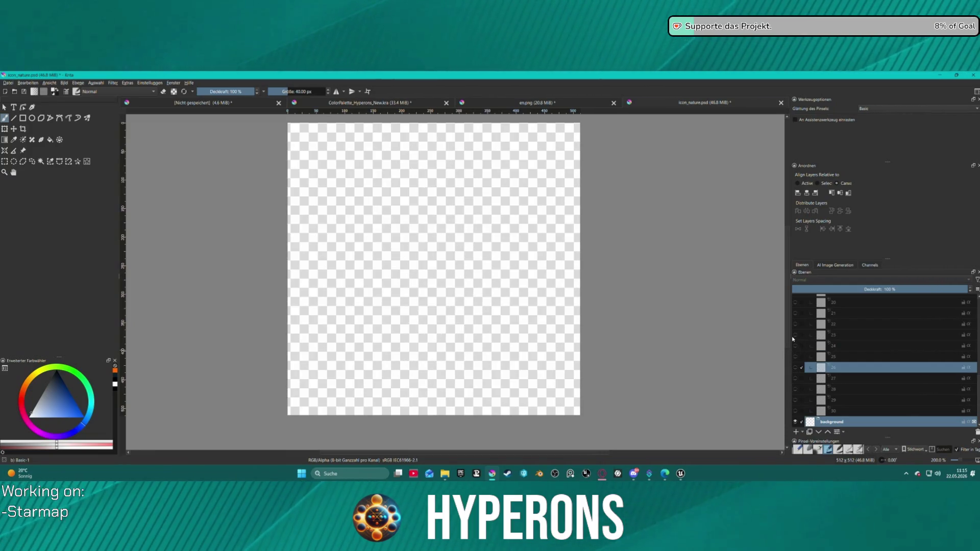
{"action": "left_click", "coordinate": [794, 335]}
{"action": "left_click", "coordinate": [795, 334]}
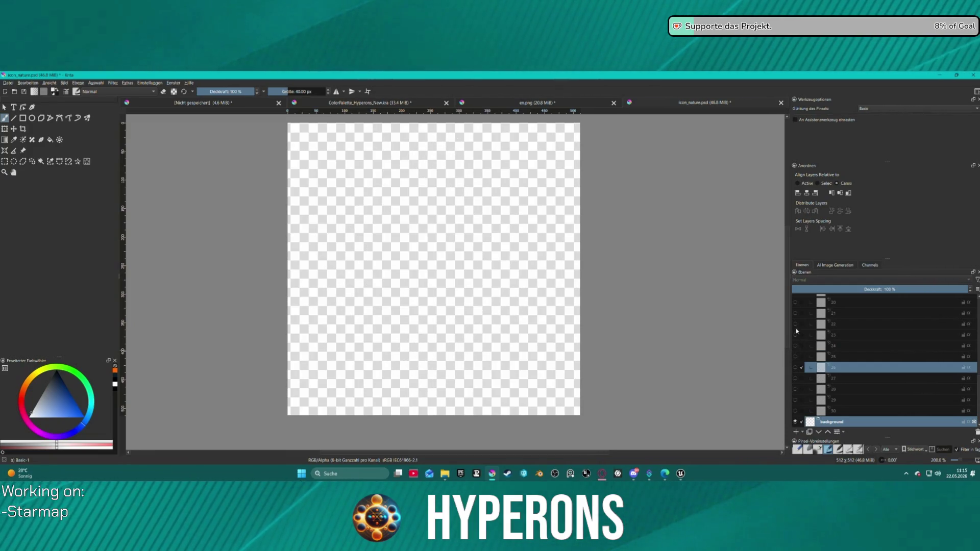
{"action": "left_click", "coordinate": [795, 325]}
{"action": "left_click", "coordinate": [795, 325]}
{"action": "left_click", "coordinate": [795, 314]}
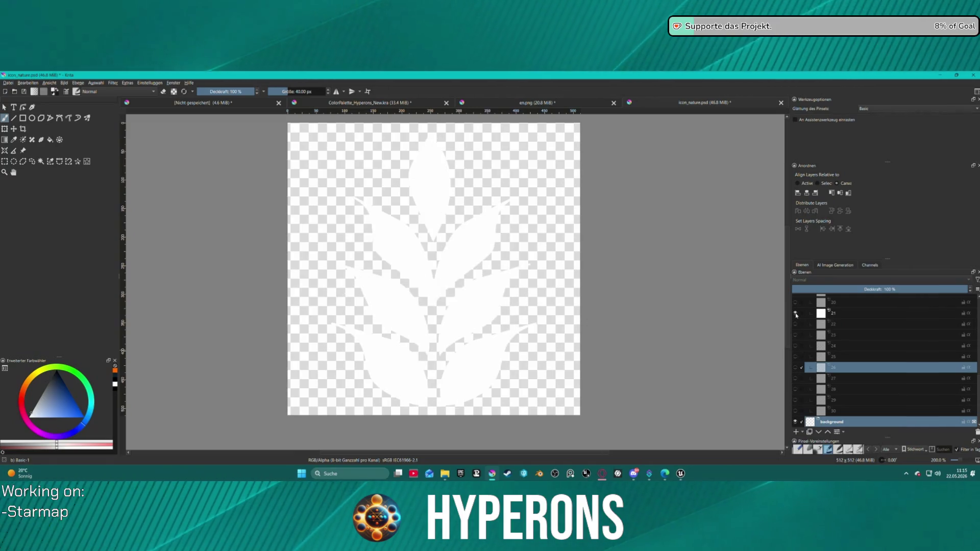
{"action": "left_click", "coordinate": [795, 313]}
{"action": "scroll", "coordinate": [796, 311], "scroll_direction": "up", "scroll_amount": 7}
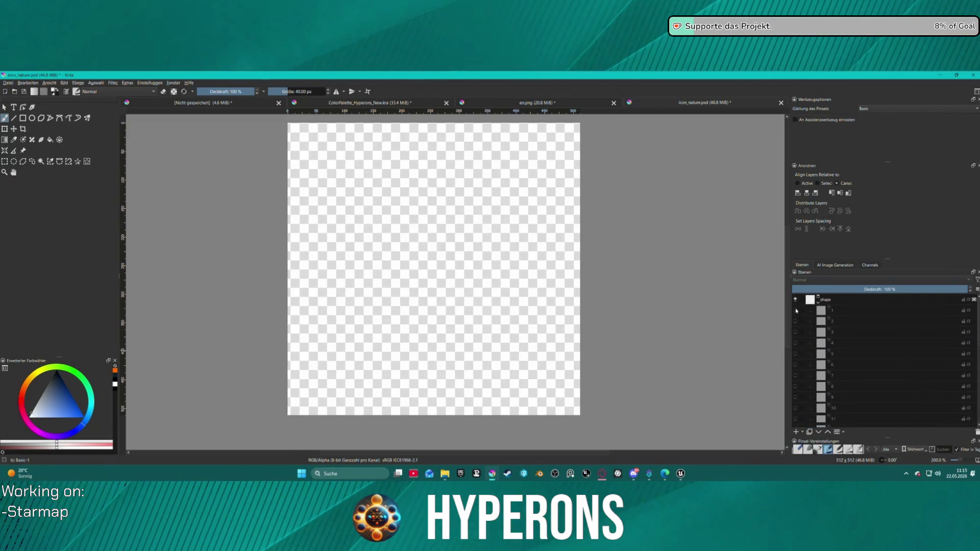
{"action": "left_click", "coordinate": [795, 375]}
{"action": "left_click", "coordinate": [796, 376]}
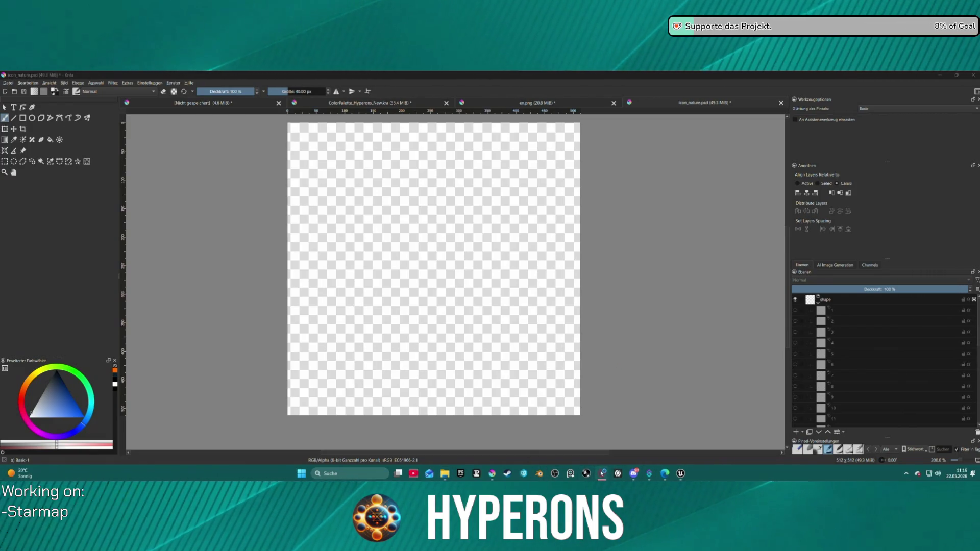
- Close the Live Link Hub splash screen from its taskbar entry
{"action": "mouse_move", "coordinate": [602, 473]}
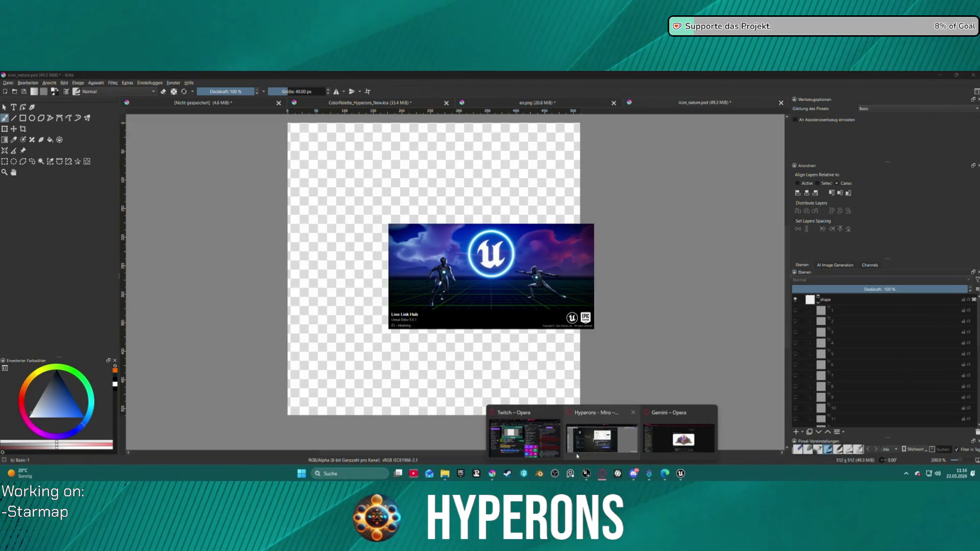
{"action": "right_click", "coordinate": [585, 473]}
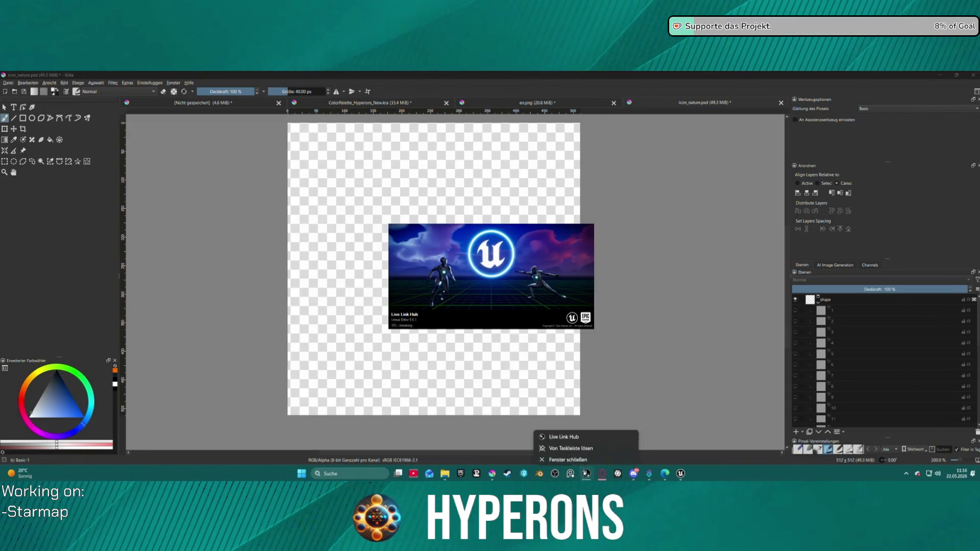
{"action": "left_click", "coordinate": [576, 456]}
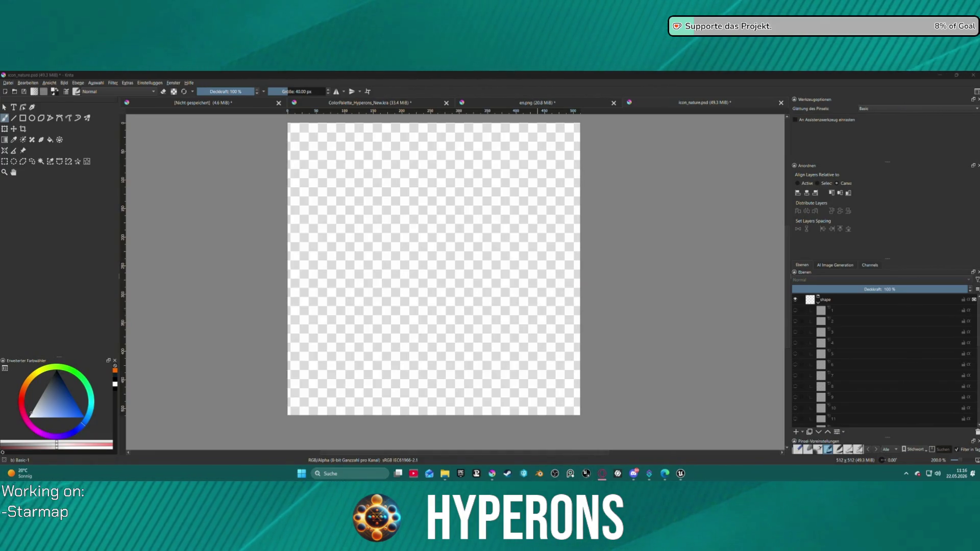
- Refocus the Krita window, then show the Windows desktop with Win+D
{"action": "left_click", "coordinate": [876, 80]}
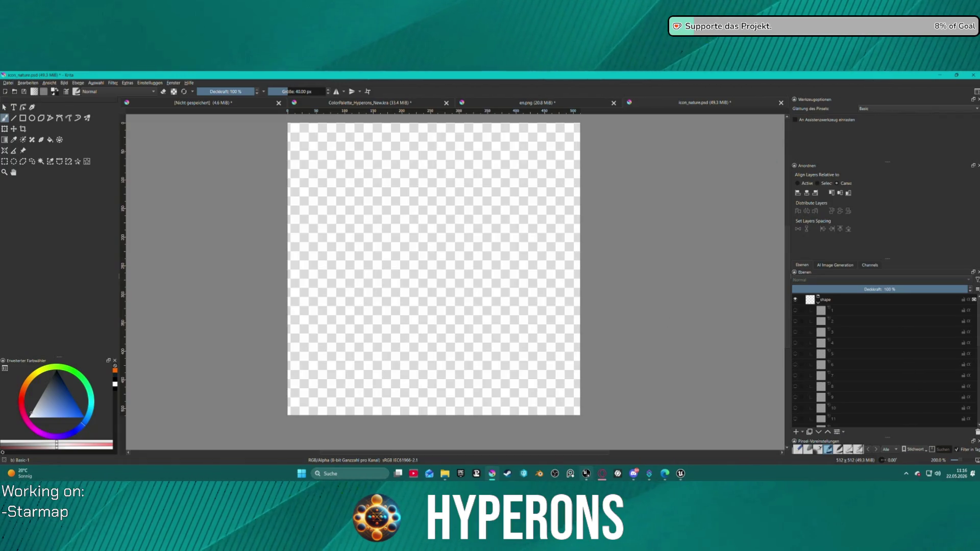
{"action": "right_click", "coordinate": [586, 473]}
{"action": "left_click", "coordinate": [588, 458]}
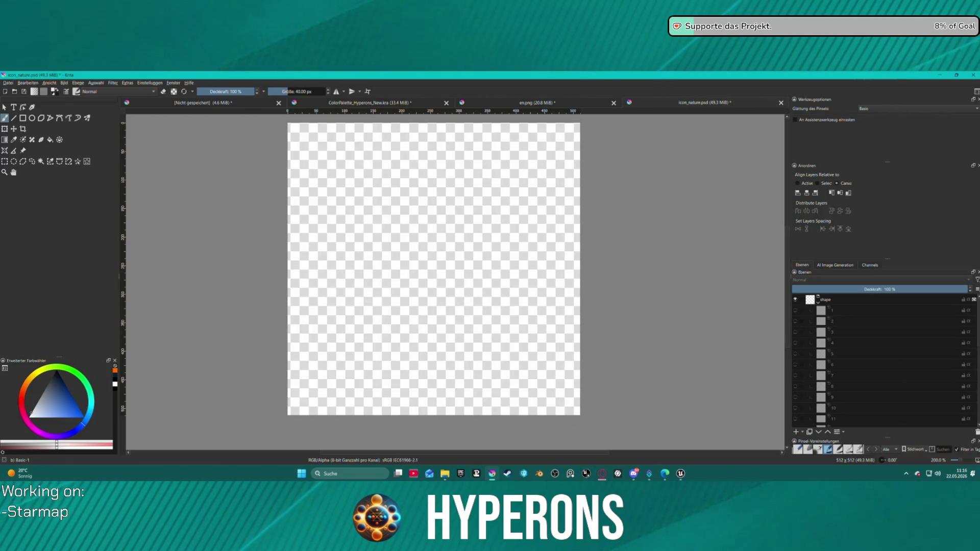
{"action": "key", "text": "super+d"}
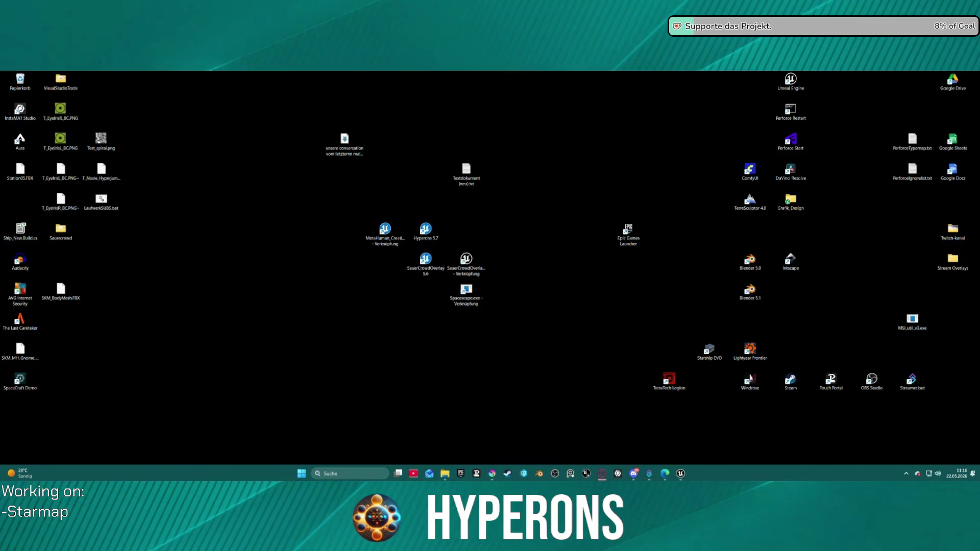
- Restore the windows with Win+D and activate Krita showing icon_nature.psd
{"action": "key", "text": "super+d"}
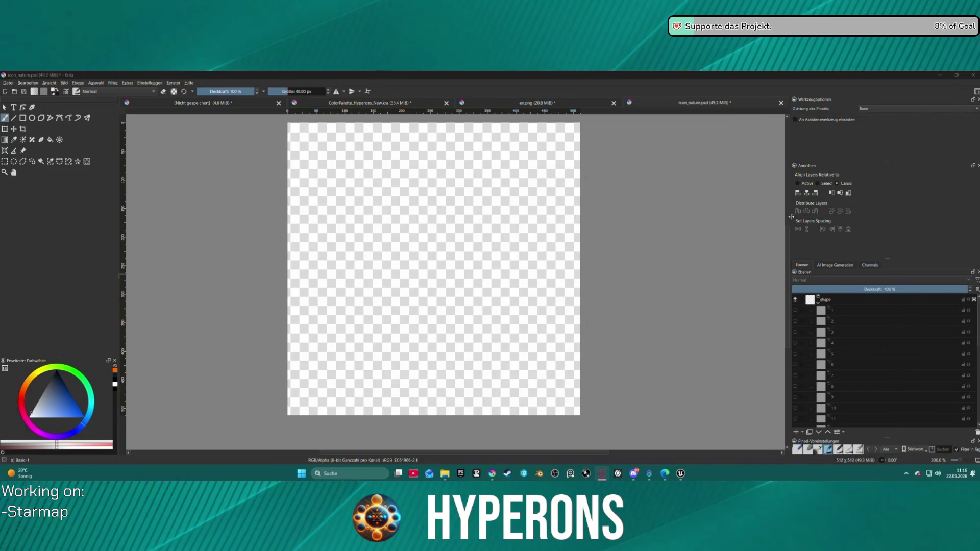
{"action": "left_click", "coordinate": [685, 105]}
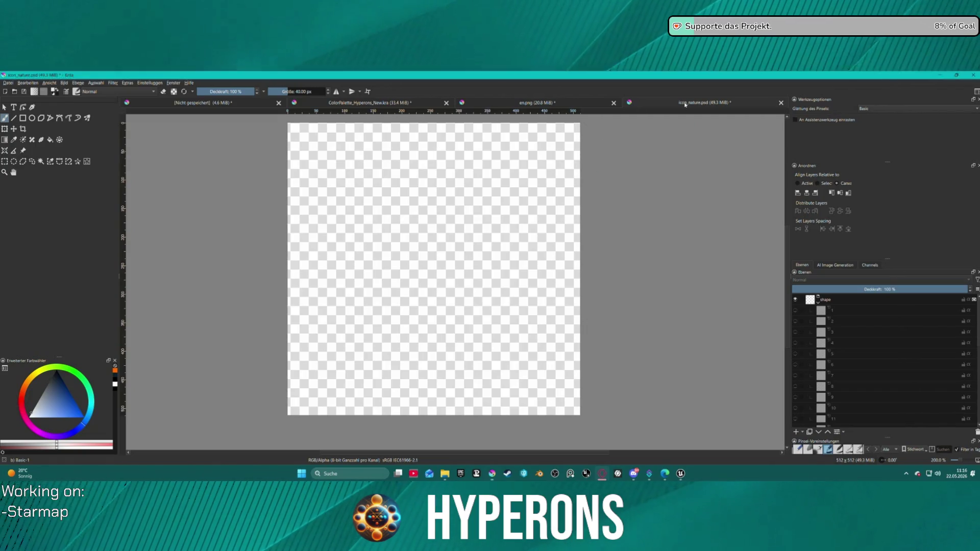
- Close icon_nature.psd discarding its changes, returning to the Fe slot icon document
{"action": "key", "text": "ctrl+w"}
{"action": "left_click", "coordinate": [505, 280]}
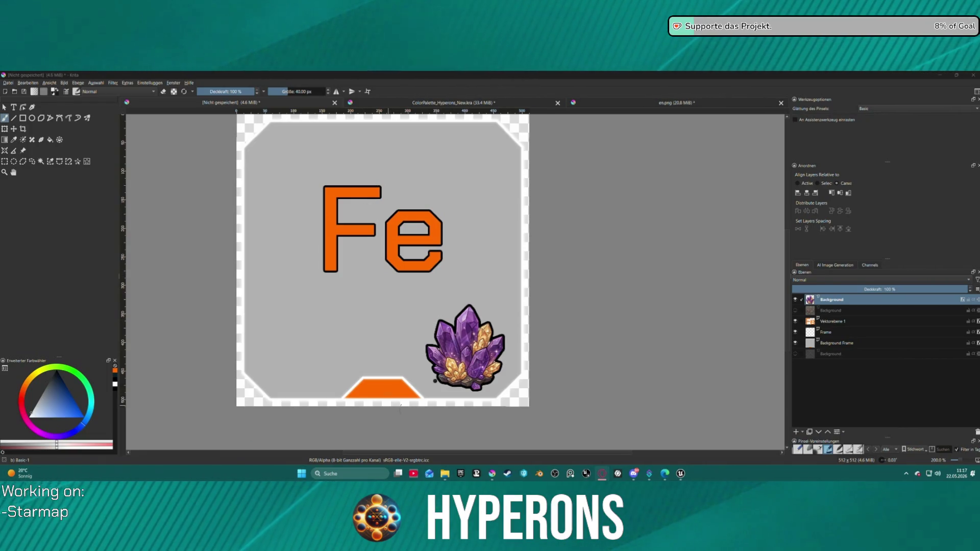
{"action": "scroll", "coordinate": [533, 275], "scroll_direction": "down", "scroll_amount": 3}
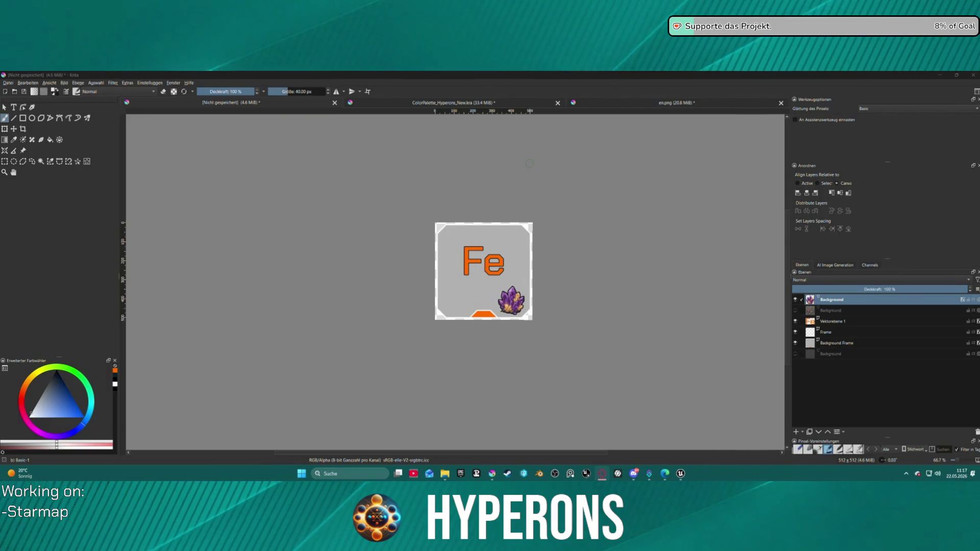
{"action": "scroll", "coordinate": [529, 163], "scroll_direction": "up", "scroll_amount": 1}
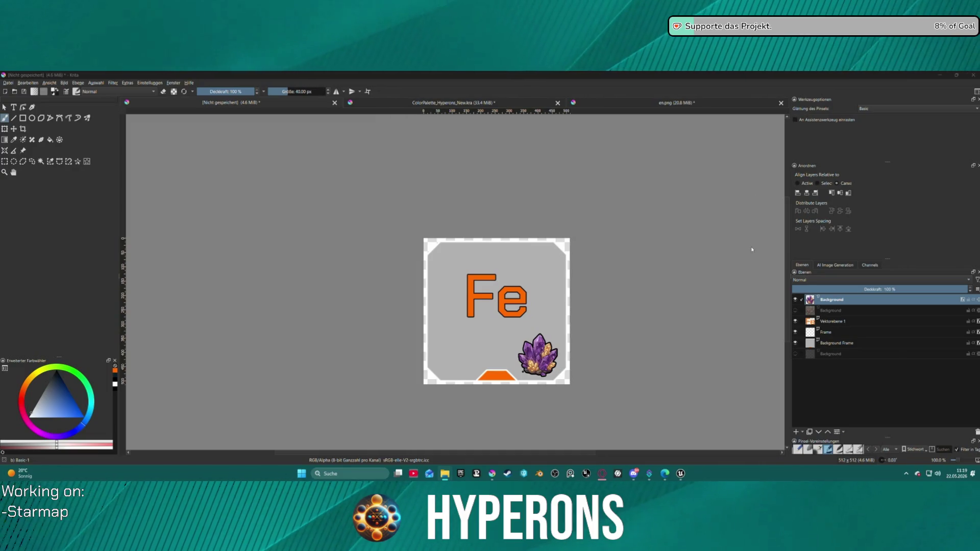
{"action": "left_click_drag", "start_coordinate": [690, 258], "coordinate": [694, 264]}
- Open crystal.png and zoom its canvas to 50%, then switch to the Gemini chat
{"action": "left_click", "coordinate": [741, 289]}
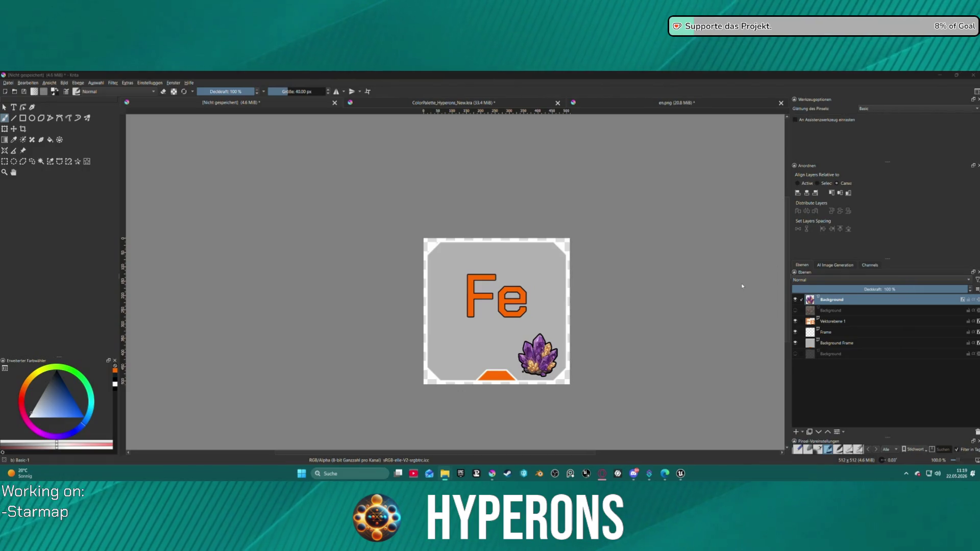
{"action": "scroll", "coordinate": [523, 312], "scroll_direction": "down", "scroll_amount": 3}
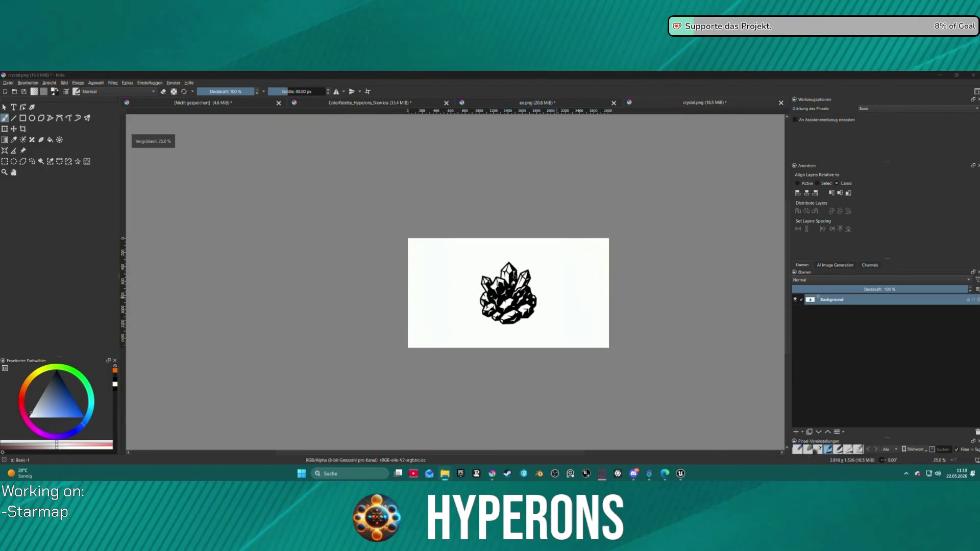
{"action": "scroll", "coordinate": [505, 285], "scroll_direction": "up", "scroll_amount": 2}
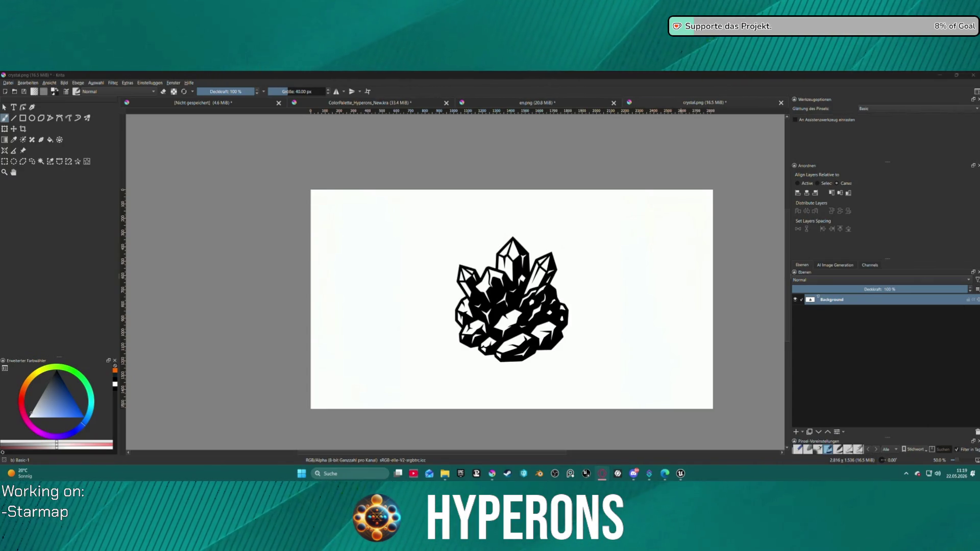
{"action": "key", "text": "alt+Tab"}
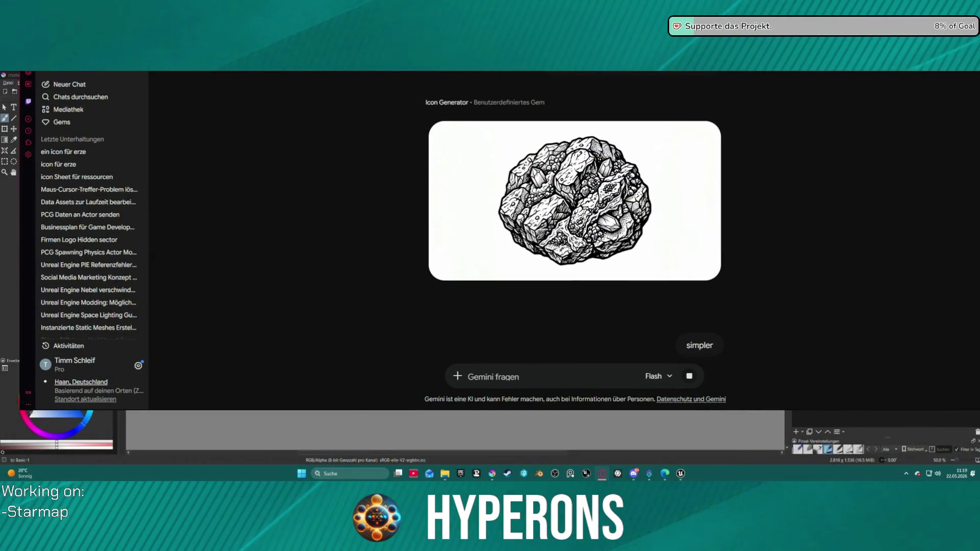
- Switch from Gemini back to the crystal.png drawing in Krita
{"action": "key", "text": "alt+Tab"}
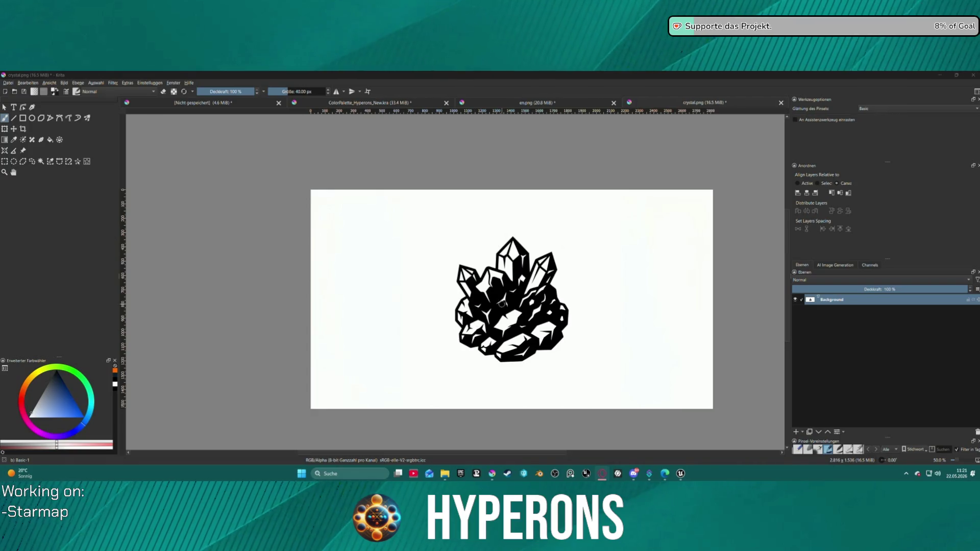
- Close crystal.png without saving (Nein), then switch to Gemini's rock line drawing
{"action": "left_click", "coordinate": [781, 103]}
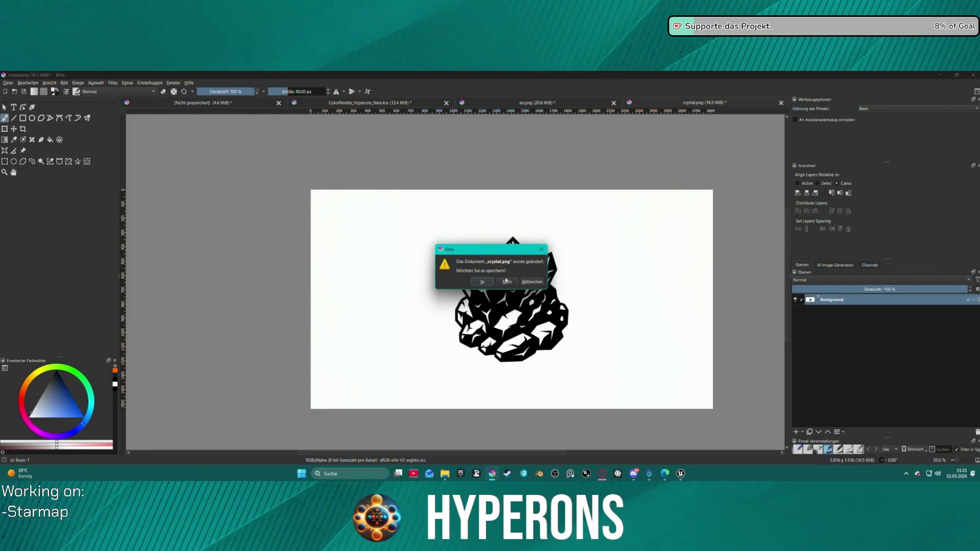
{"action": "left_click", "coordinate": [507, 282]}
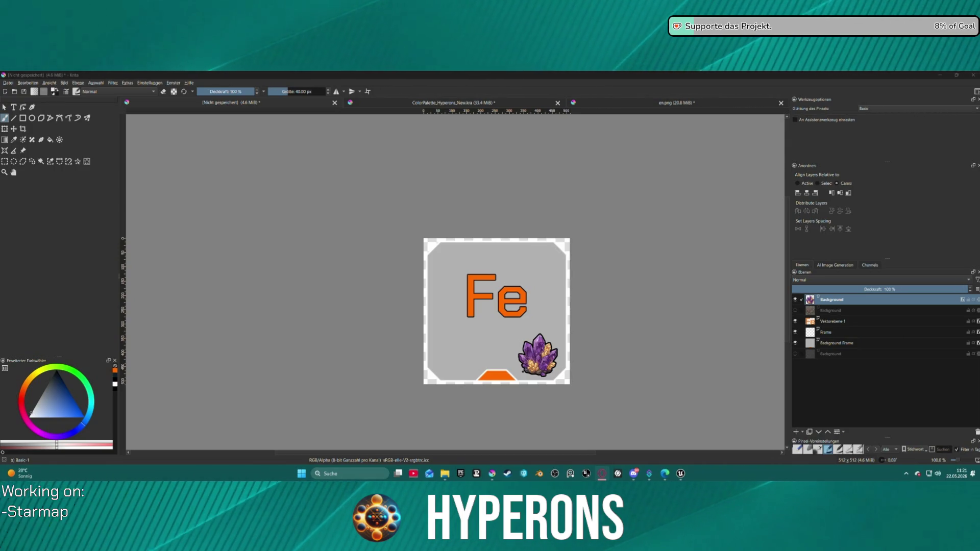
{"action": "key", "text": "alt+Tab"}
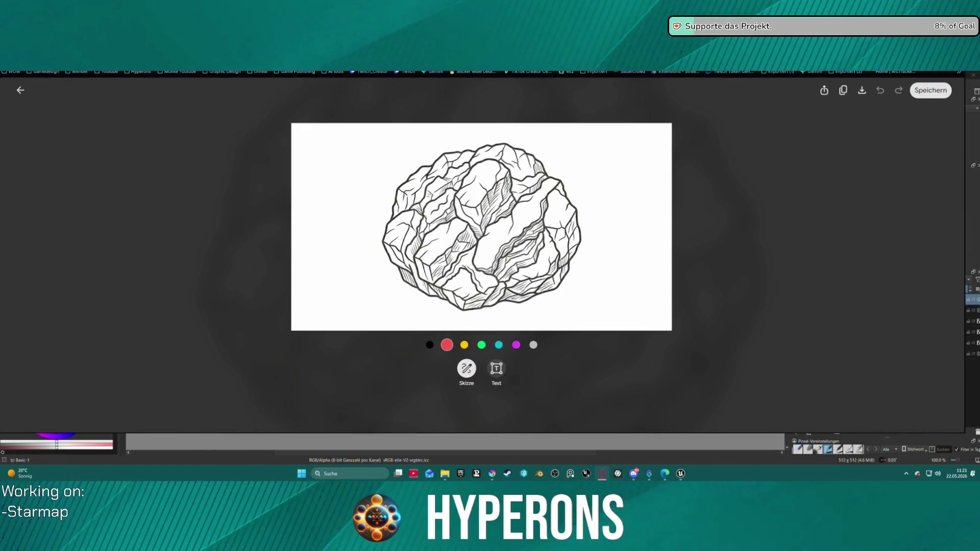
- Shrink the browser window and bring Krita's Fe icon document back into focus
{"action": "mouse_move", "coordinate": [638, 61]}
{"action": "left_mouse_down"}
{"action": "mouse_move", "coordinate": [681, 208]}
{"action": "mouse_move", "coordinate": [658, 401]}
{"action": "mouse_move", "coordinate": [650, 71]}
{"action": "left_mouse_up"}
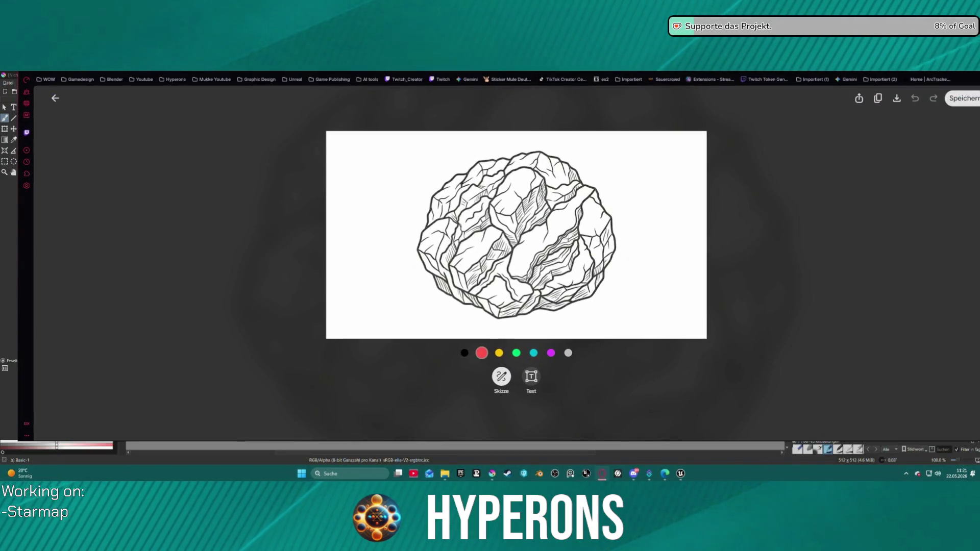
{"action": "key", "text": "alt+Tab"}
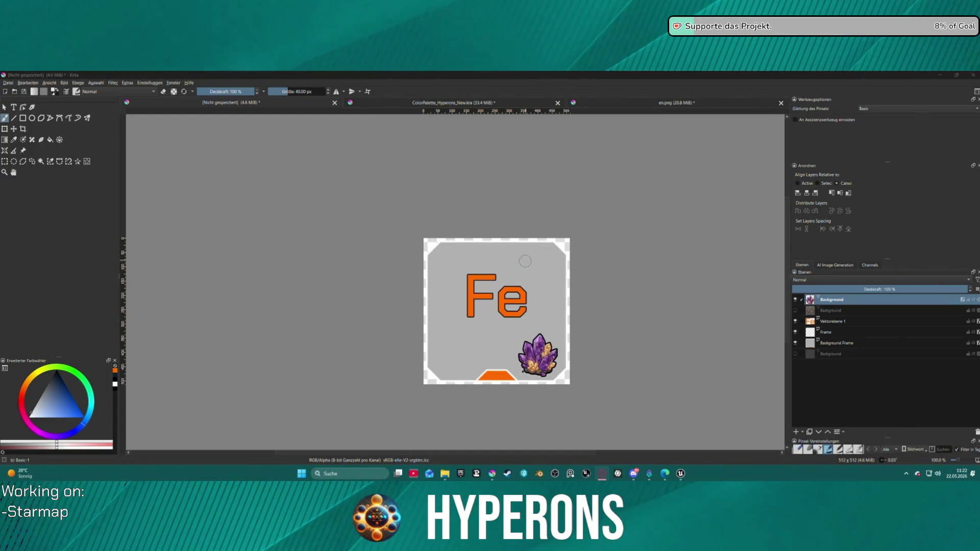
{"action": "left_click", "coordinate": [524, 261]}
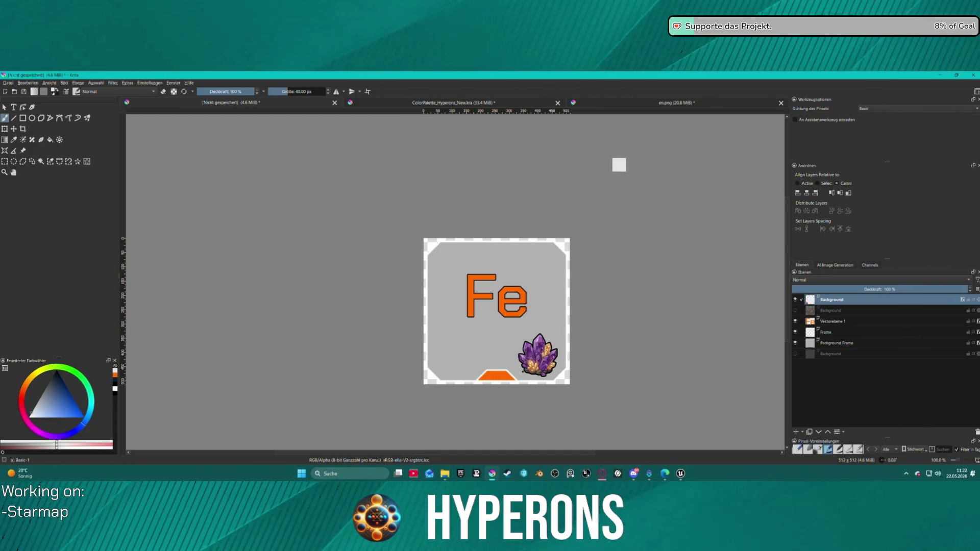
- Paste the rock drawing as a new layer, scale it down and center it over the slot
{"action": "key", "text": "ctrl+v"}
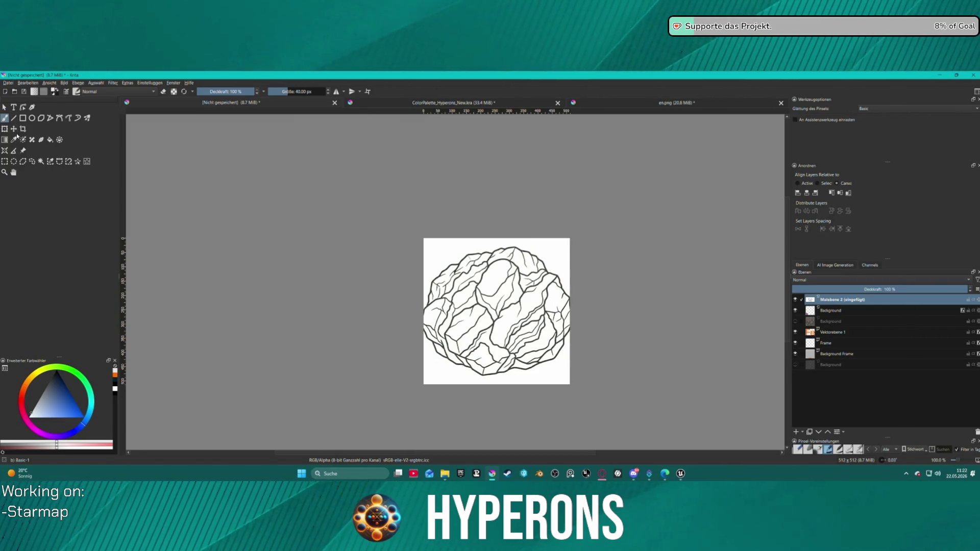
{"action": "key", "text": "ctrl+t"}
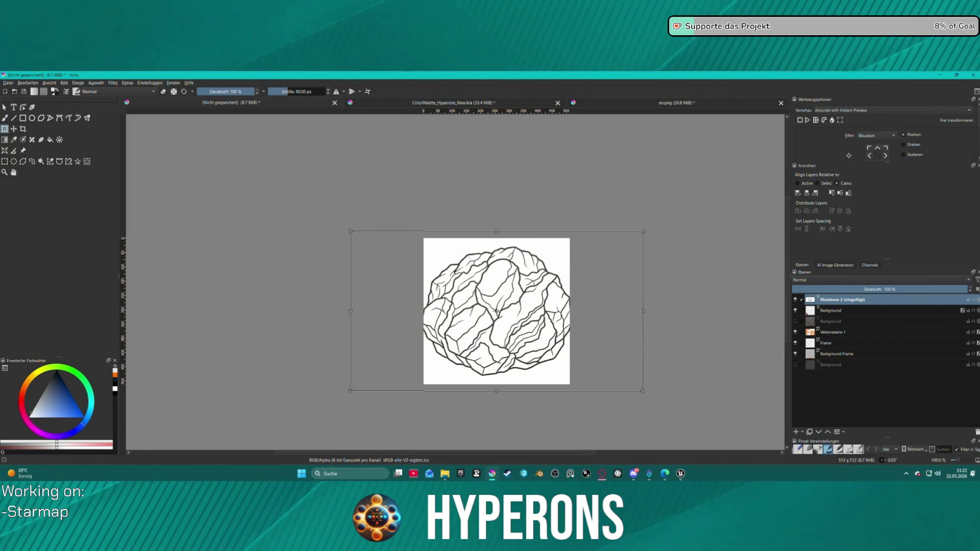
{"action": "left_click_drag", "start_coordinate": [349, 230], "coordinate": [432, 276]}
{"action": "mouse_move", "coordinate": [487, 307]}
{"action": "left_mouse_down"}
{"action": "mouse_move", "coordinate": [500, 295]}
{"action": "mouse_move", "coordinate": [538, 309]}
{"action": "mouse_move", "coordinate": [503, 302]}
{"action": "left_mouse_up"}
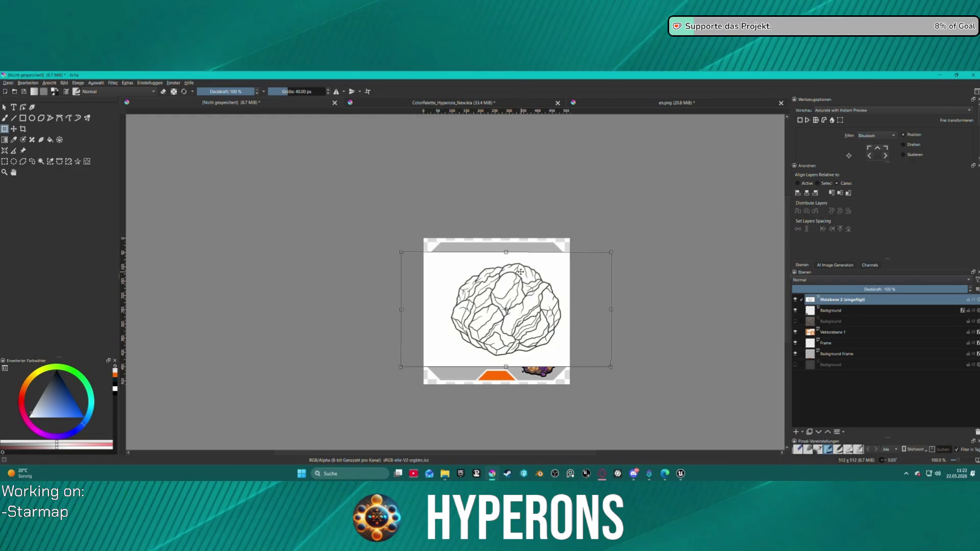
{"action": "mouse_move", "coordinate": [520, 272]}
{"action": "left_mouse_down"}
{"action": "mouse_move", "coordinate": [534, 289]}
{"action": "mouse_move", "coordinate": [444, 275]}
{"action": "left_mouse_up"}
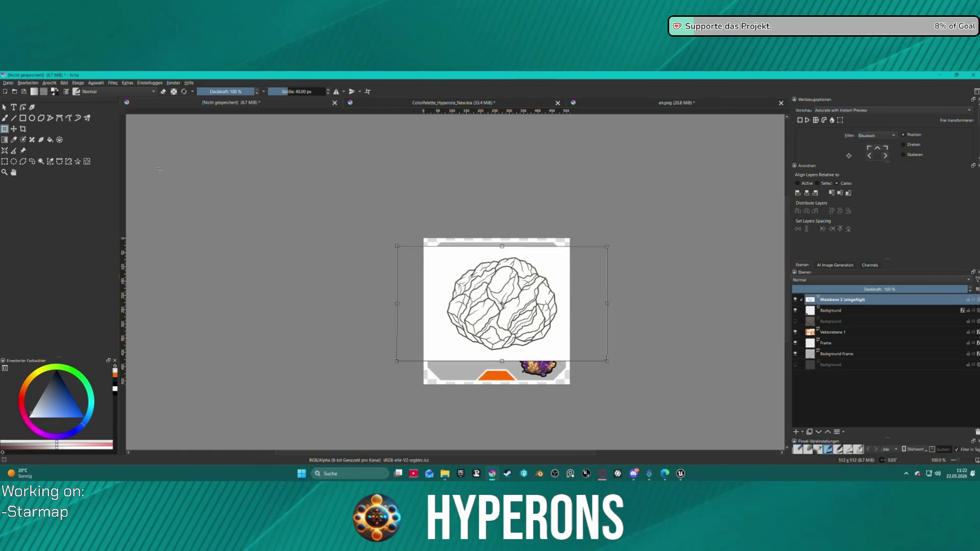
{"action": "left_click", "coordinate": [87, 161]}
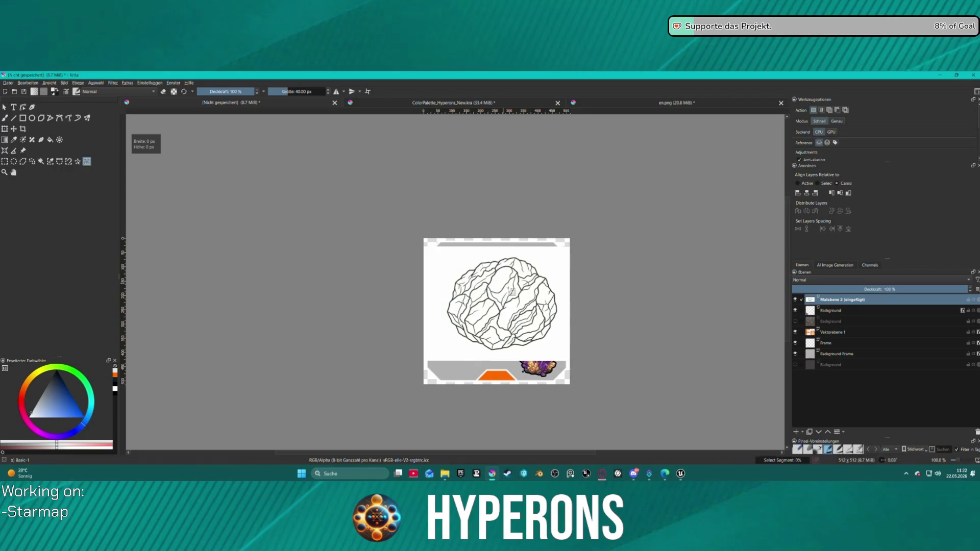
- Select a rectangle around the rock and trial a fill, undoing it twice
{"action": "left_click_drag", "start_coordinate": [446, 256], "coordinate": [559, 358]}
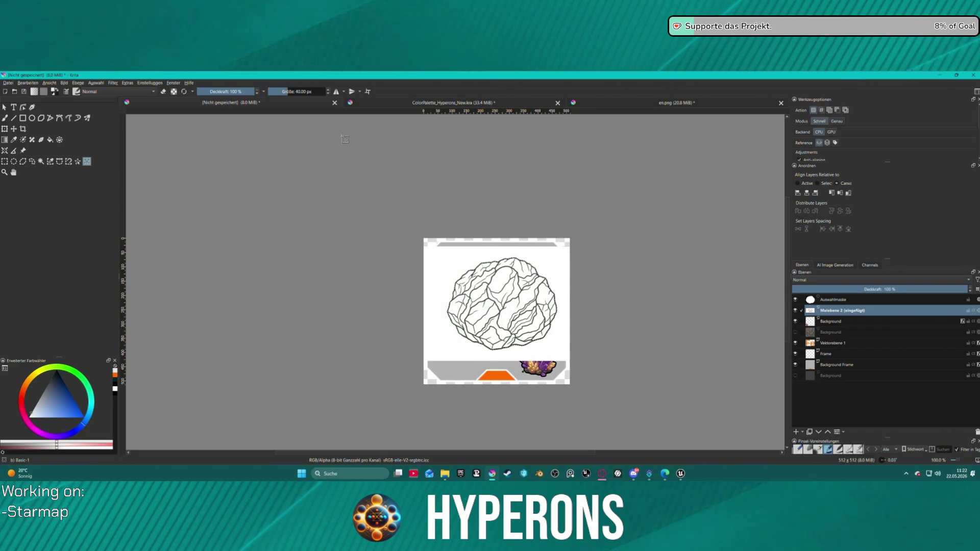
{"action": "key", "text": "shift+BackSpace"}
{"action": "key", "text": "ctrl+z"}
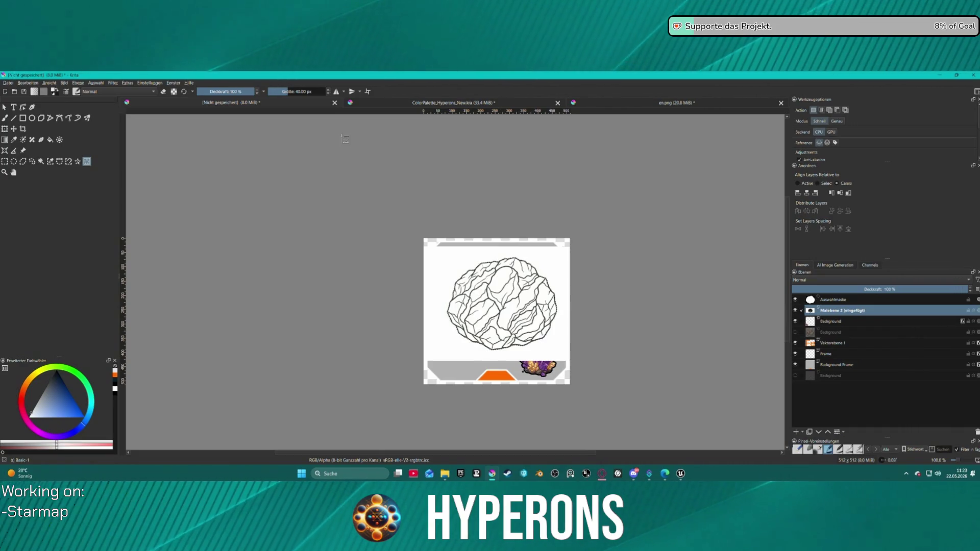
{"action": "key", "text": "shift+BackSpace"}
{"action": "key", "text": "ctrl+z"}
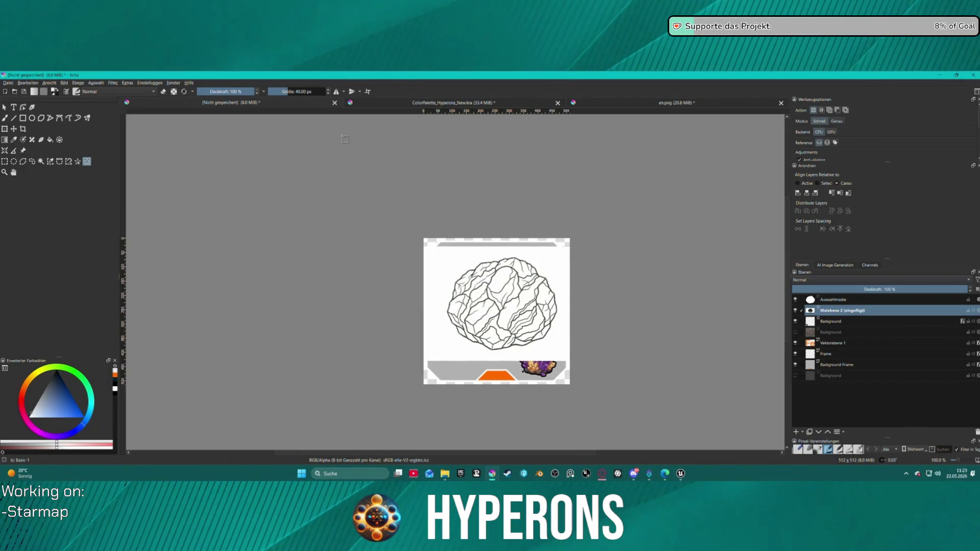
- Invert the selection around the rock, hide the purple crystal layer, and clear the selection
{"action": "left_click", "coordinate": [96, 83]}
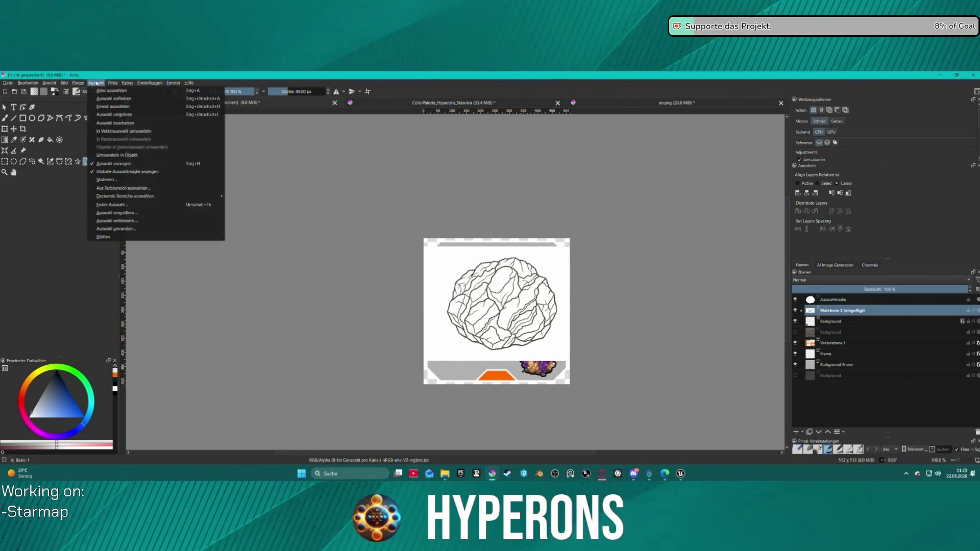
{"action": "left_click", "coordinate": [141, 115]}
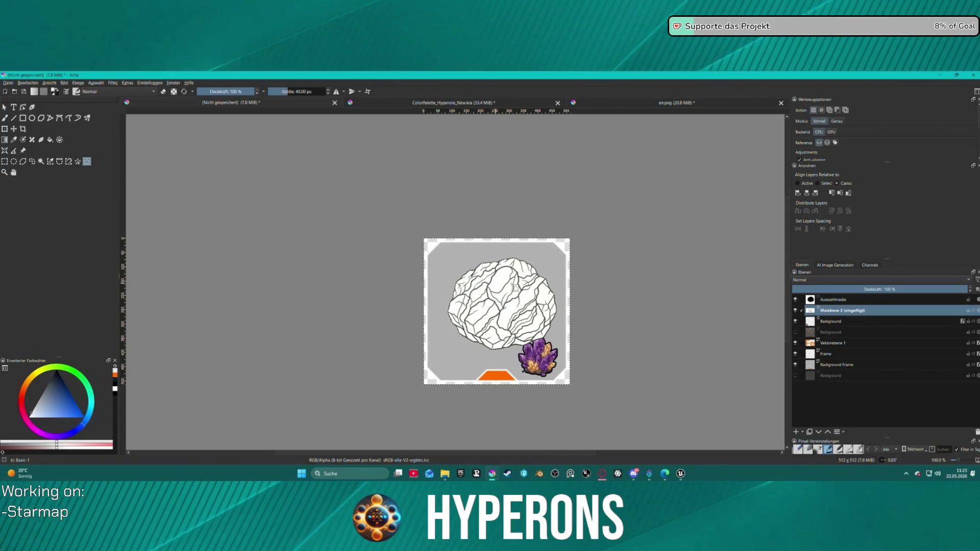
{"action": "left_click", "coordinate": [794, 321]}
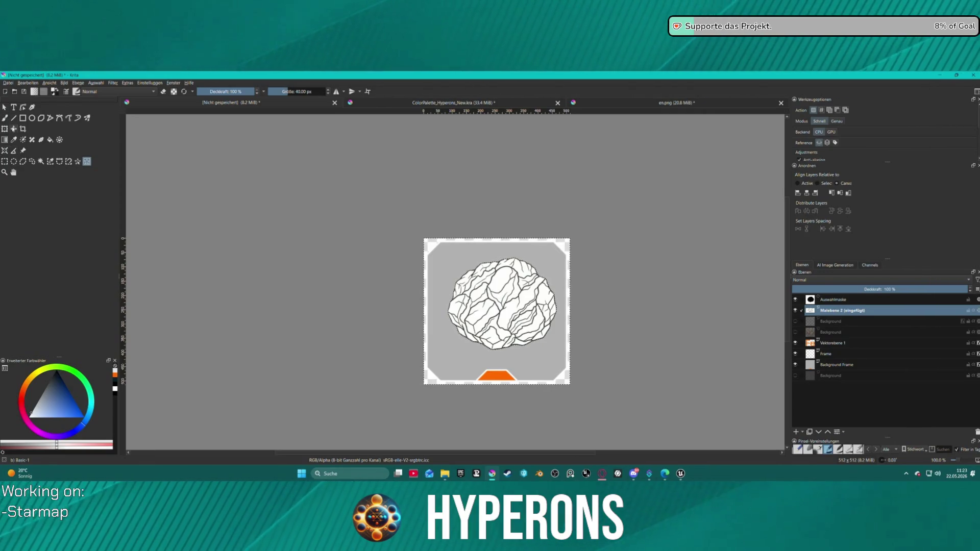
{"action": "left_click", "coordinate": [5, 129]}
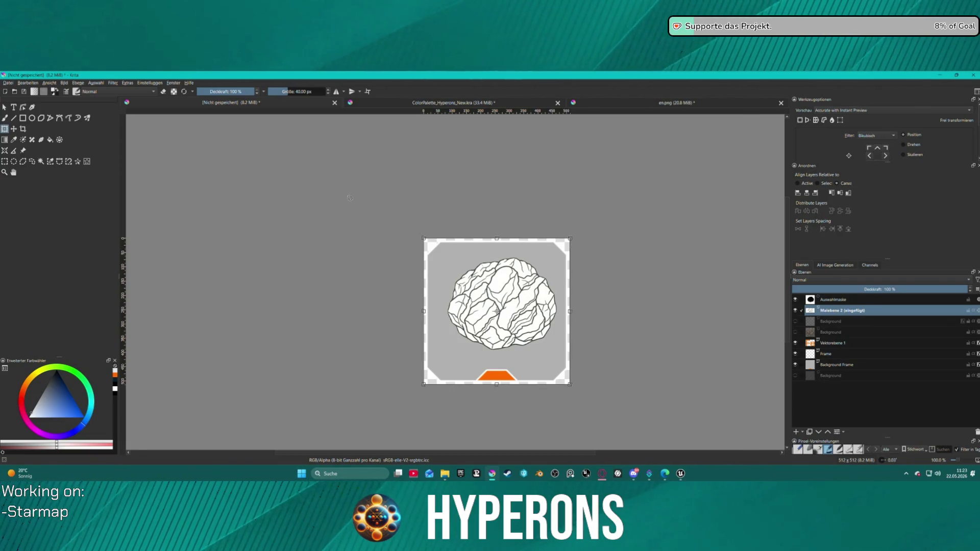
{"action": "key", "text": "ctrl+shift+a"}
- Narrow and shift the rock layer, filling the white strip and block grey to reveal Fe
{"action": "left_click", "coordinate": [478, 275]}
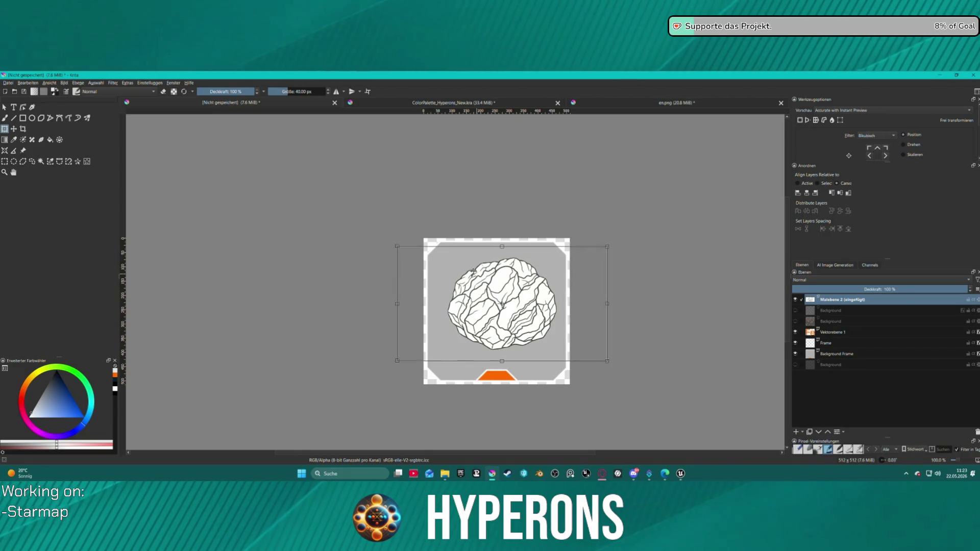
{"action": "left_click_drag", "start_coordinate": [397, 246], "coordinate": [449, 244]}
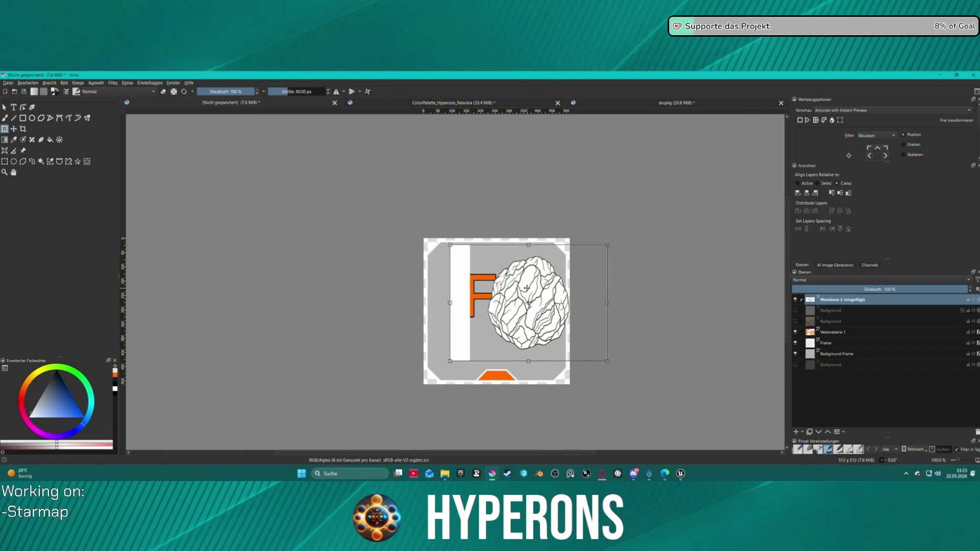
{"action": "left_click_drag", "start_coordinate": [503, 276], "coordinate": [541, 277]}
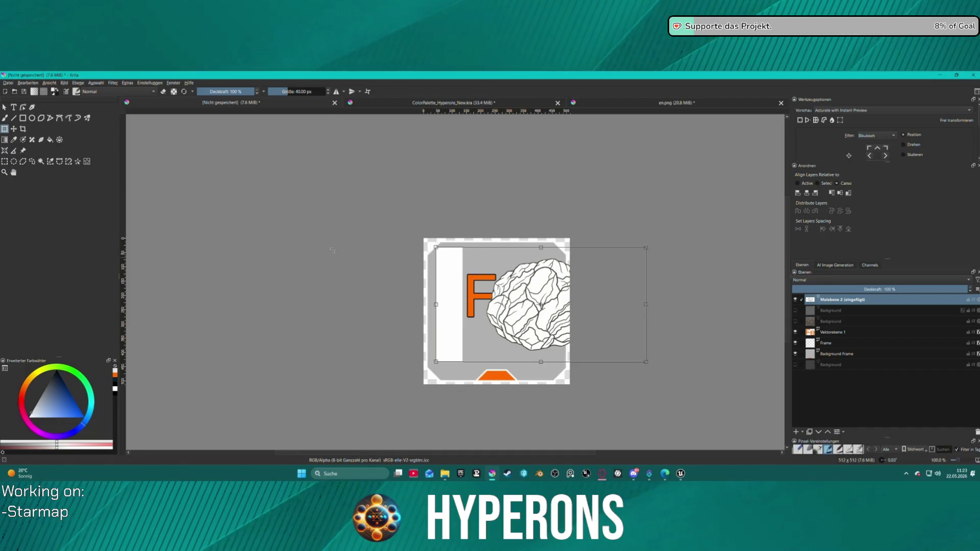
{"action": "left_click", "coordinate": [49, 140]}
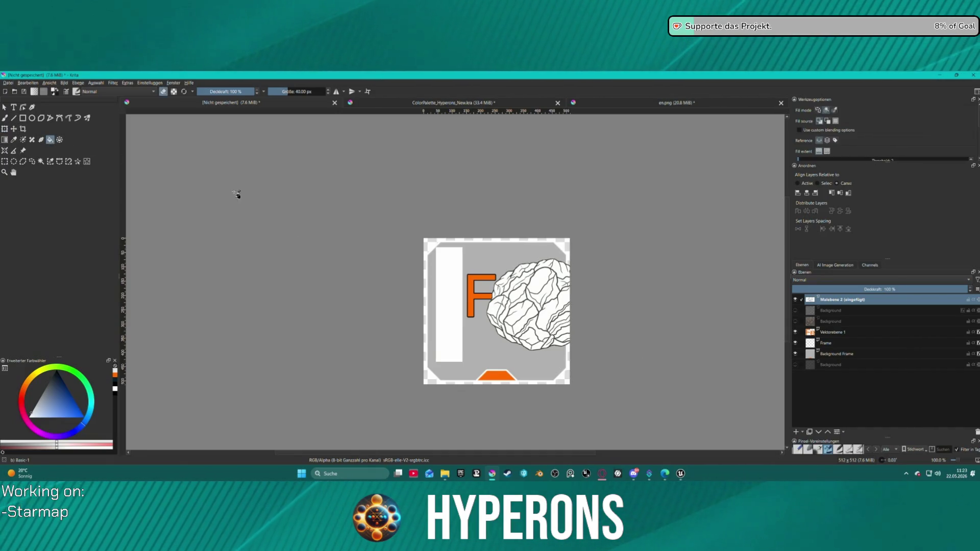
{"action": "left_click", "coordinate": [450, 277]}
{"action": "key", "text": "t"}
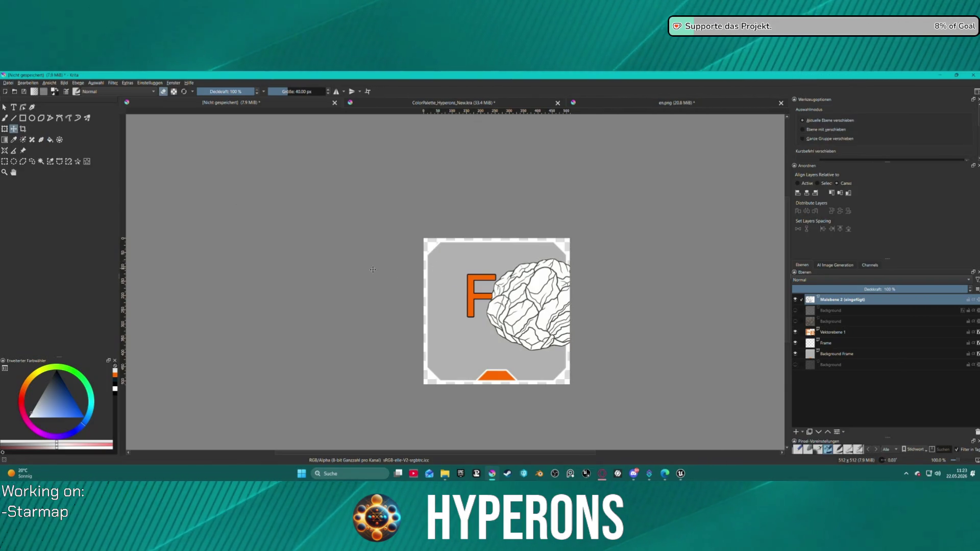
{"action": "left_click_drag", "start_coordinate": [574, 289], "coordinate": [480, 290]}
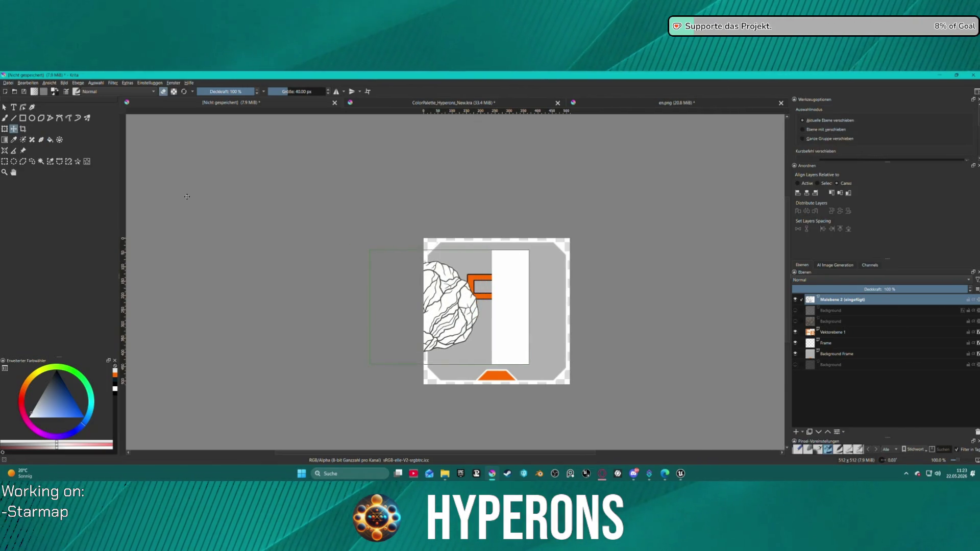
{"action": "left_click", "coordinate": [50, 140]}
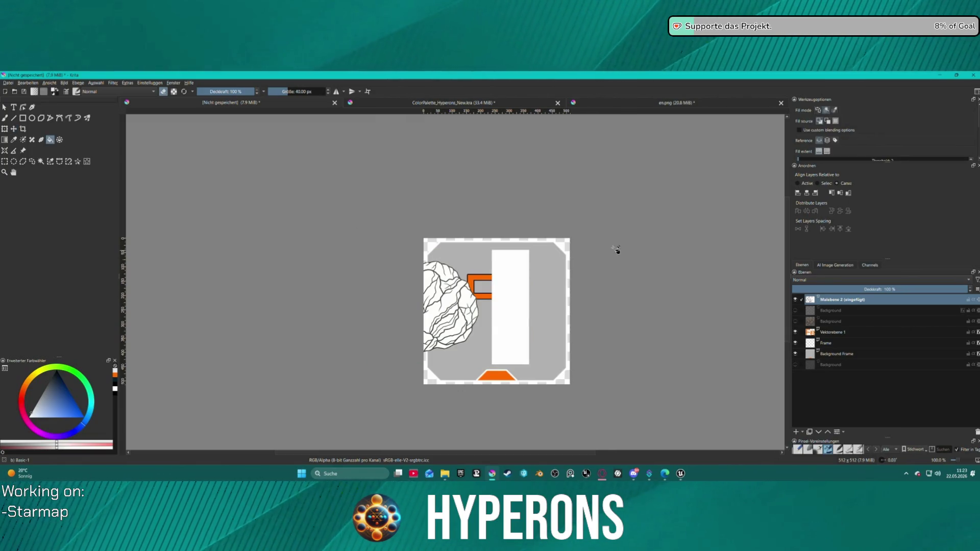
{"action": "left_click", "coordinate": [519, 280]}
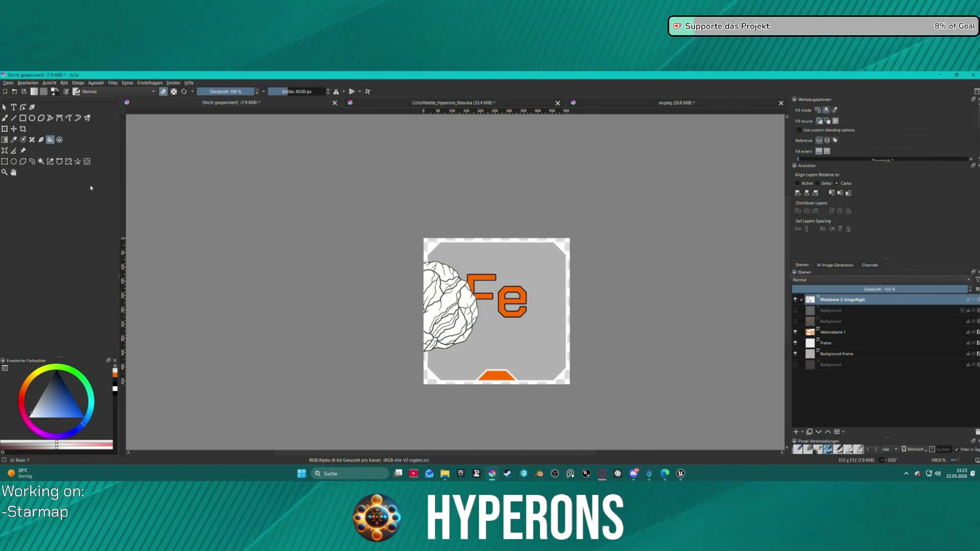
- Move the rock over the Fe letters and shrink it into the tile's bottom-right corner
{"action": "key", "text": "t"}
{"action": "mouse_move", "coordinate": [439, 300]}
{"action": "left_mouse_down"}
{"action": "mouse_move", "coordinate": [502, 309]}
{"action": "mouse_move", "coordinate": [537, 331]}
{"action": "left_mouse_up"}
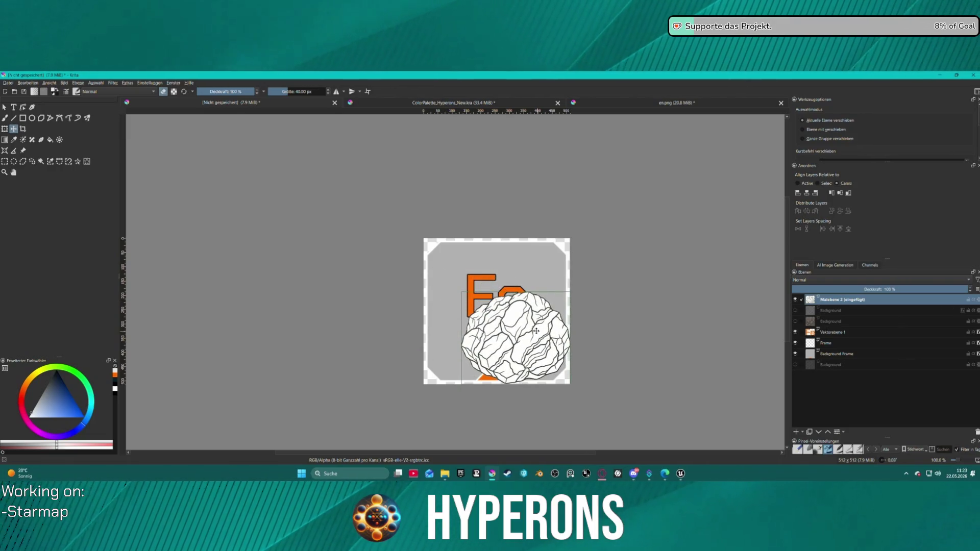
{"action": "left_click", "coordinate": [6, 129]}
{"action": "left_click_drag", "start_coordinate": [460, 292], "coordinate": [543, 339]}
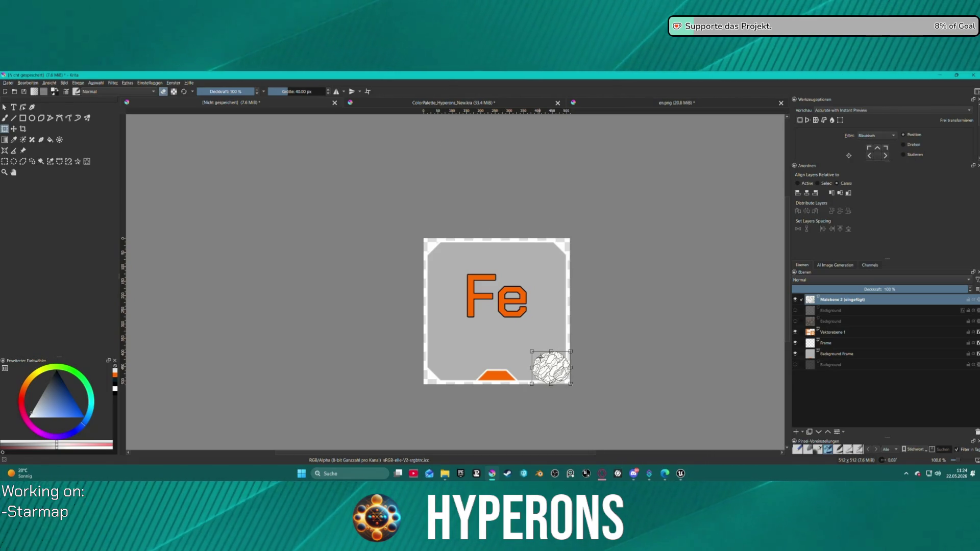
{"action": "key", "text": "alt+Tab"}
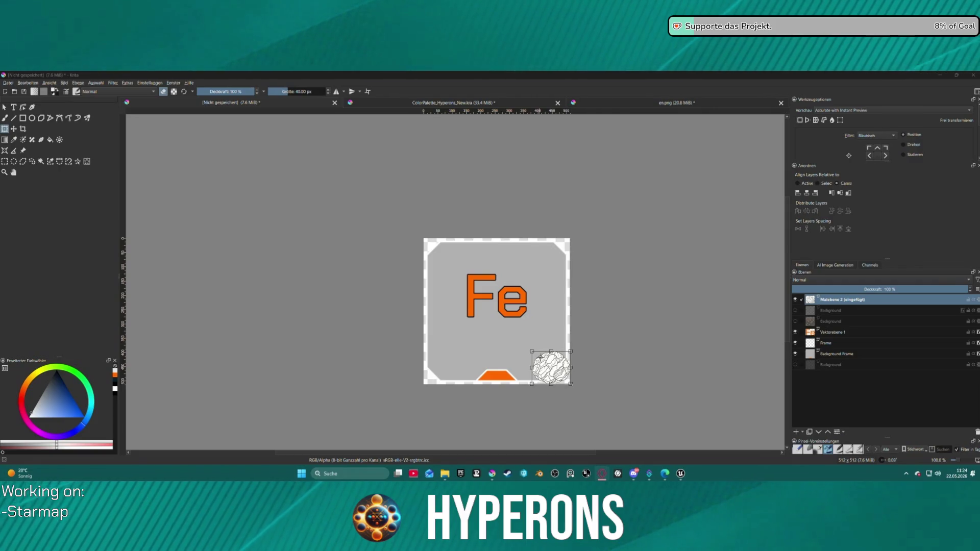
- Apply the rock's new size and corner position, then bring up the Datei menu
{"action": "left_click", "coordinate": [548, 360]}
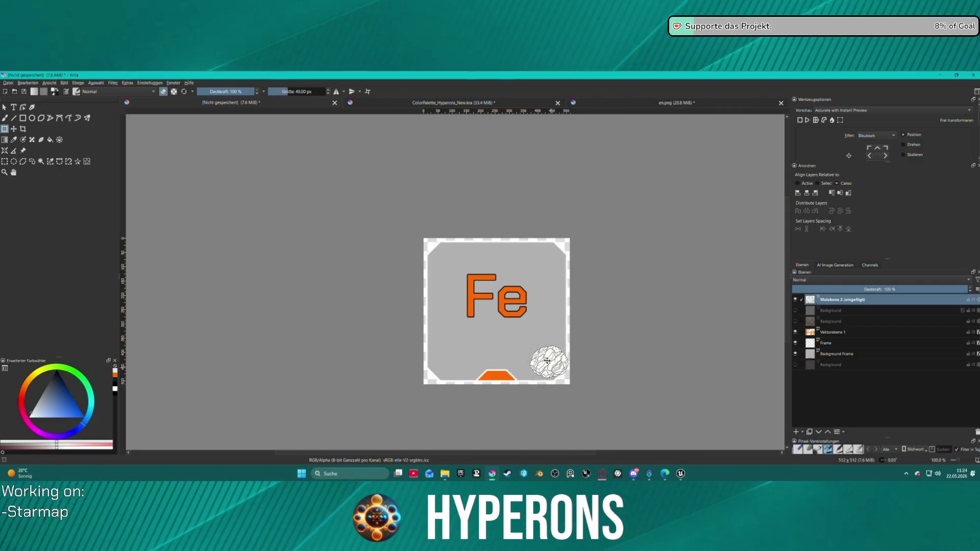
{"action": "scroll", "coordinate": [612, 325], "scroll_direction": "down", "scroll_amount": 6}
{"action": "scroll", "coordinate": [617, 327], "scroll_direction": "up", "scroll_amount": 6}
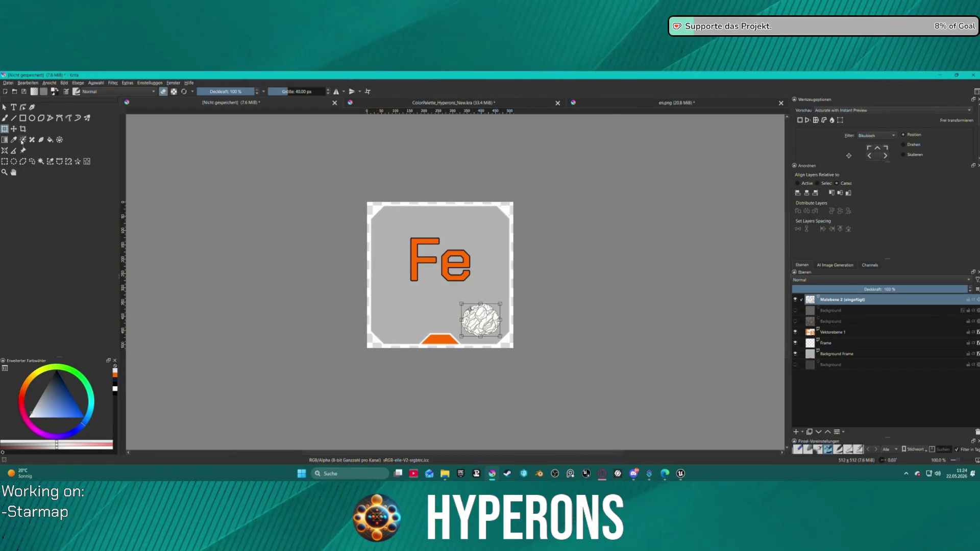
{"action": "left_click", "coordinate": [8, 83]}
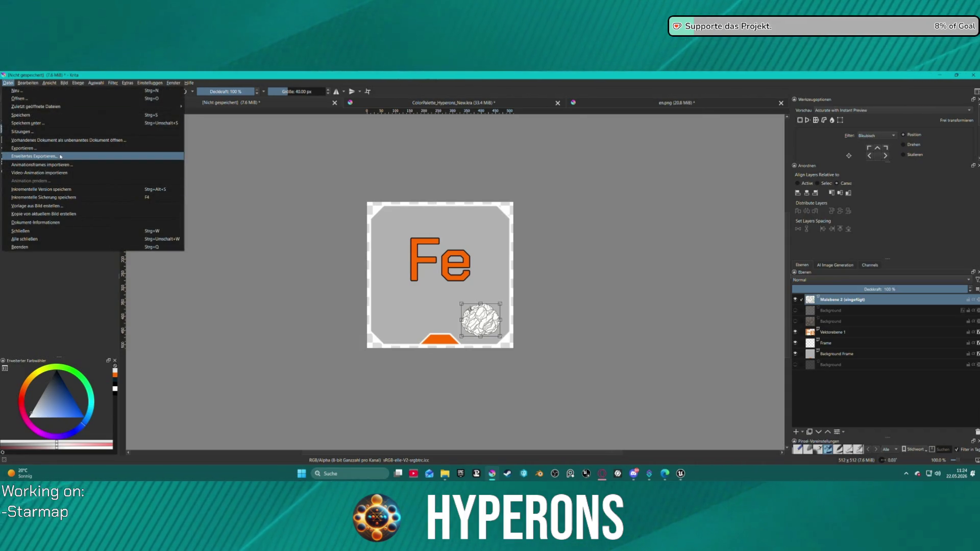
- Export the Fe icon via Erweitertes Exportieren as T_Ressource_Test.png, then return to Unreal
{"action": "left_click", "coordinate": [61, 156]}
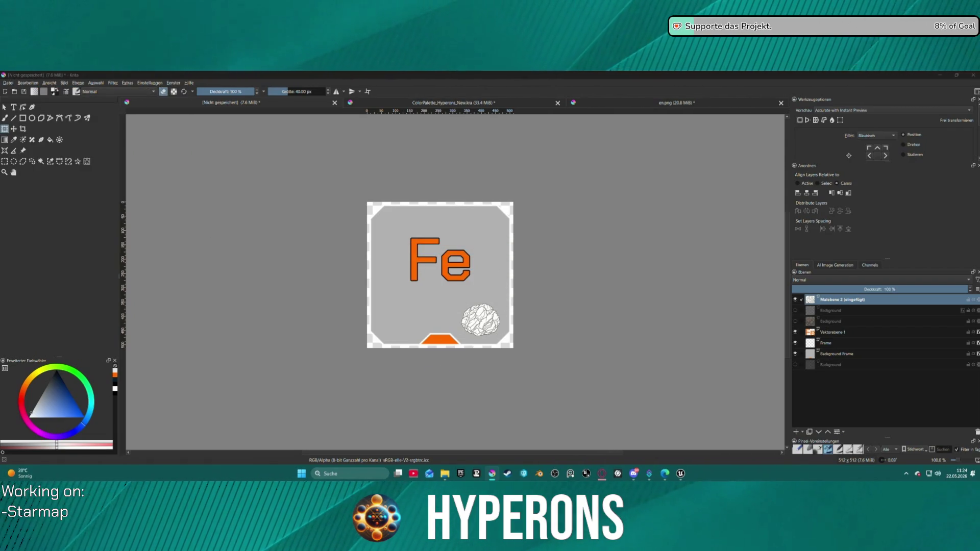
{"action": "left_click", "coordinate": [680, 473]}
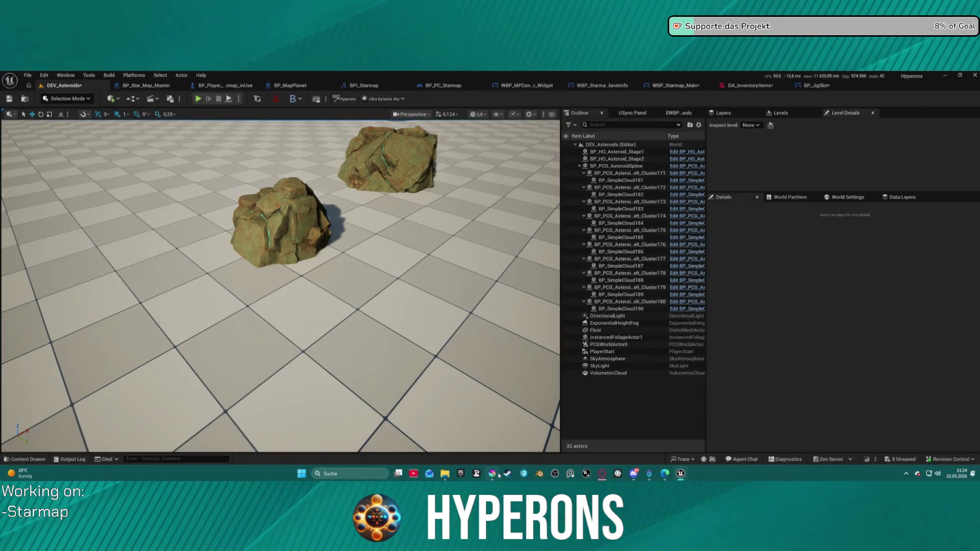
{"action": "left_click", "coordinate": [499, 474]}
{"action": "left_click", "coordinate": [535, 354]}
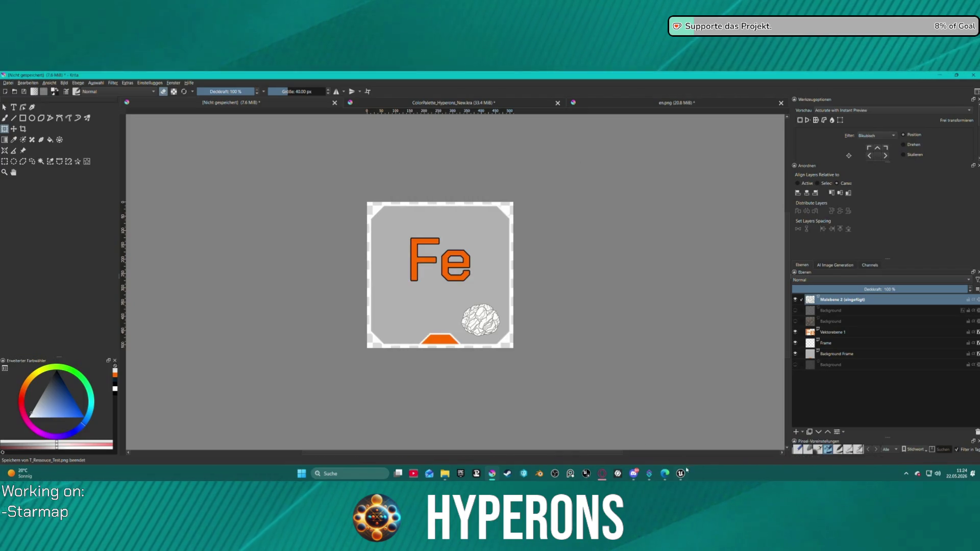
{"action": "left_click", "coordinate": [680, 473]}
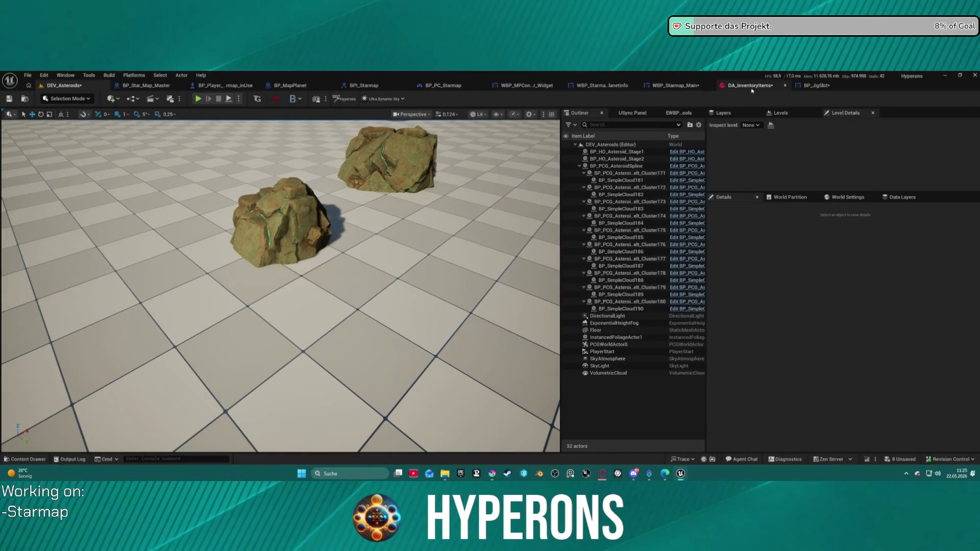
- Reimport the T_Ressource_Test texture in UI/Icons from the updated PNG
{"action": "key", "text": "ctrl+space"}
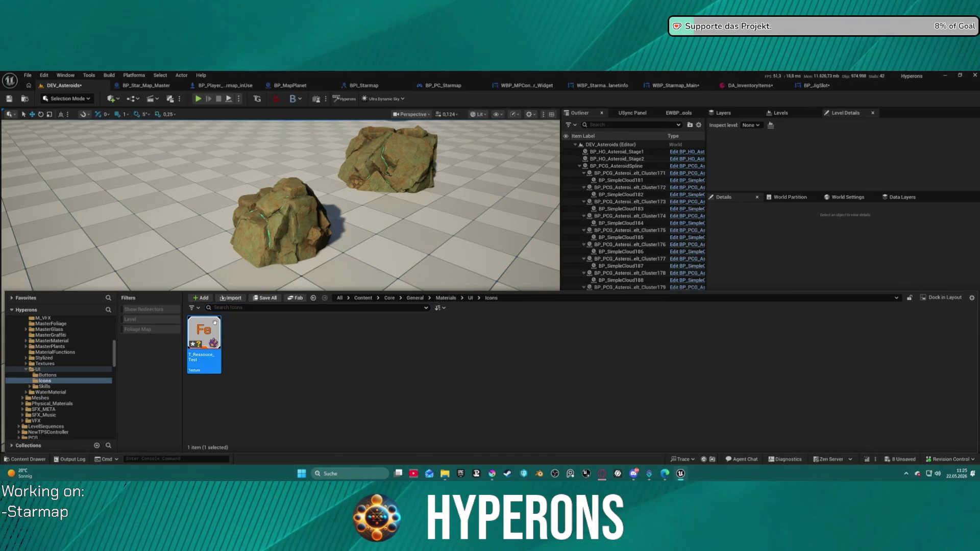
{"action": "right_click", "coordinate": [202, 344]}
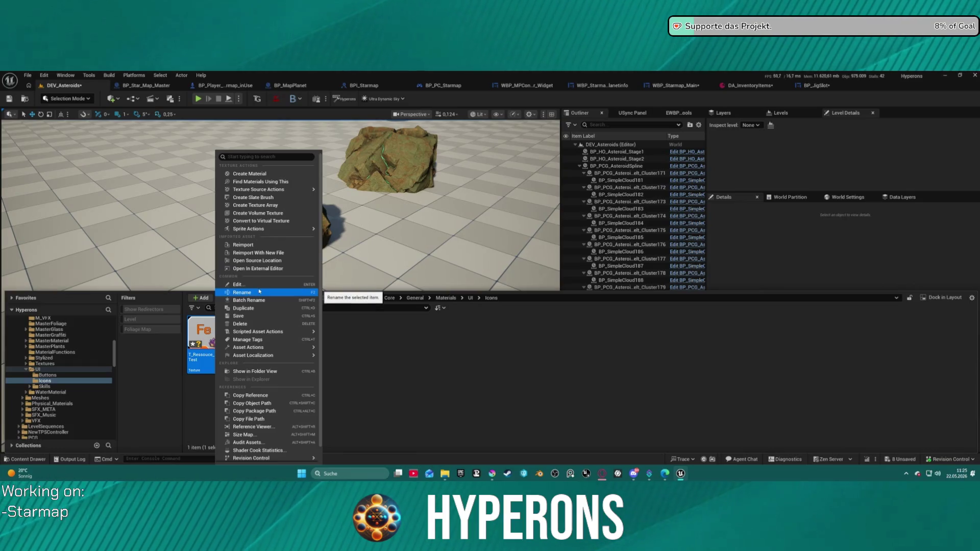
{"action": "left_click", "coordinate": [266, 244]}
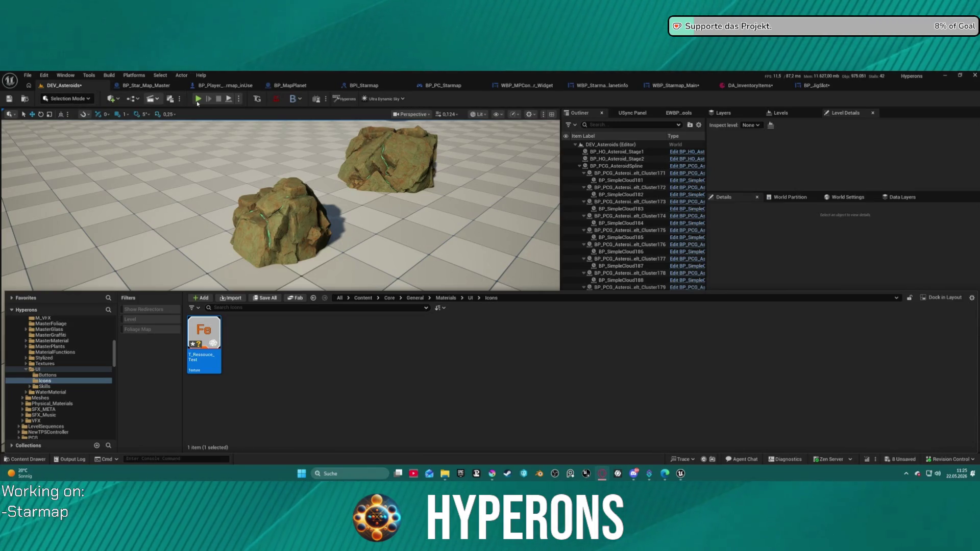
{"action": "key", "text": "alt+p"}
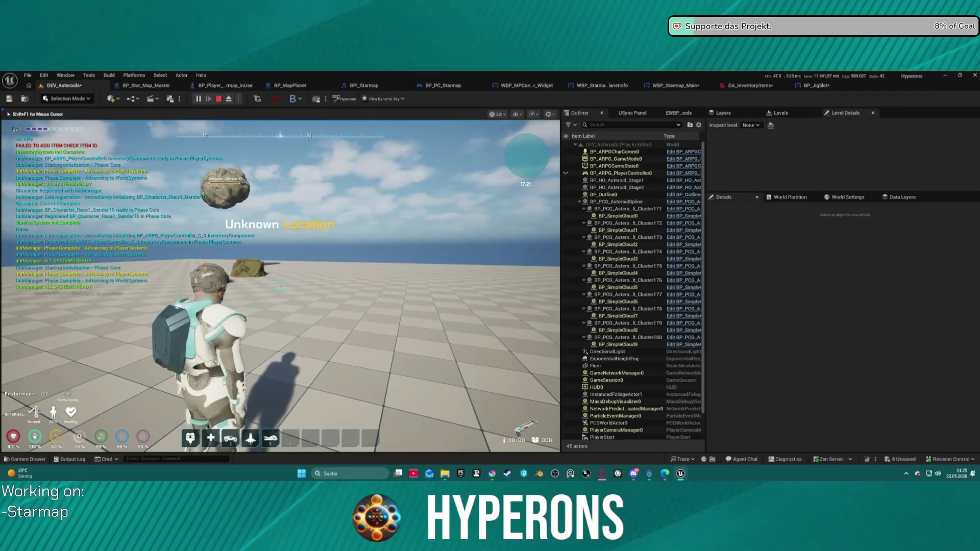
- Equip the Harvester from the inventory, walk to a rock and mine it
{"action": "key", "text": "i"}
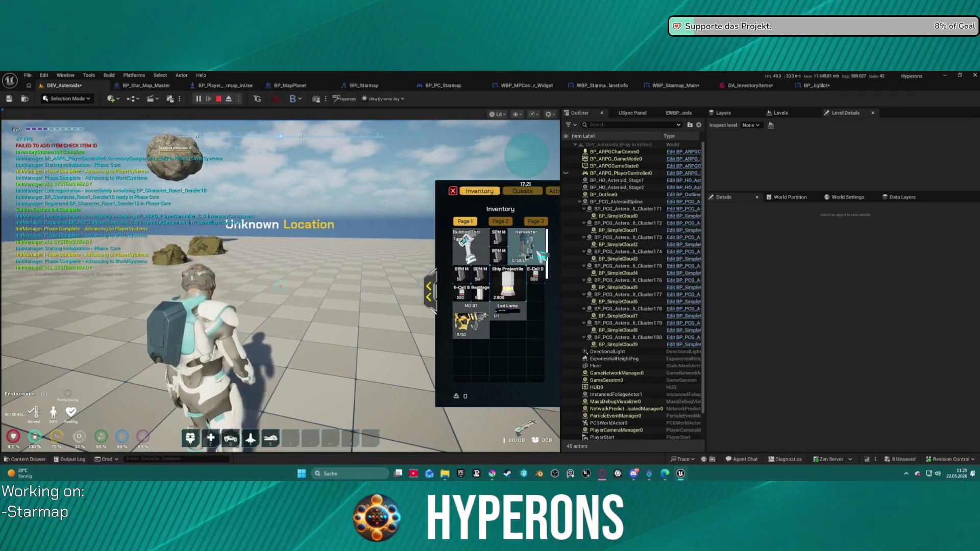
{"action": "left_click", "coordinate": [541, 253]}
{"action": "key", "text": "i"}
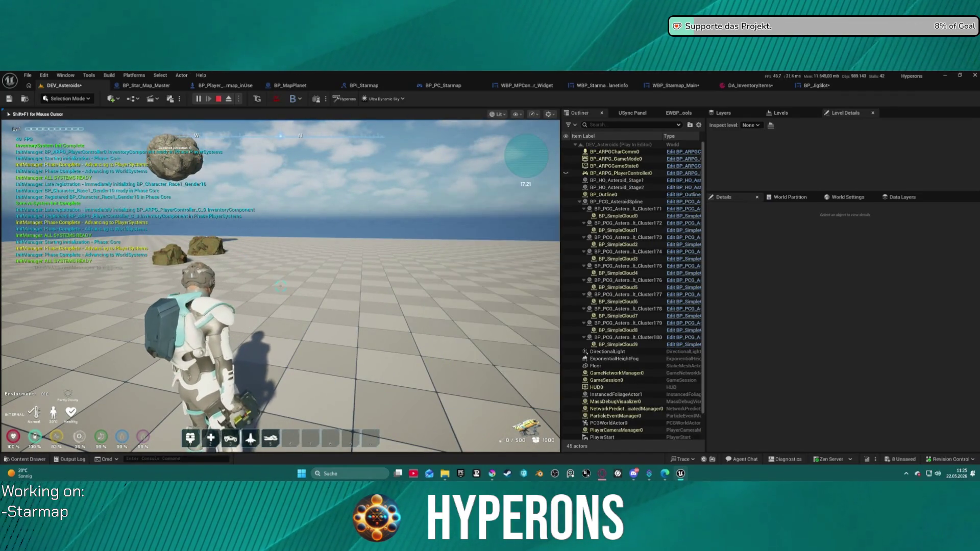
{"action": "key", "text": "w"}
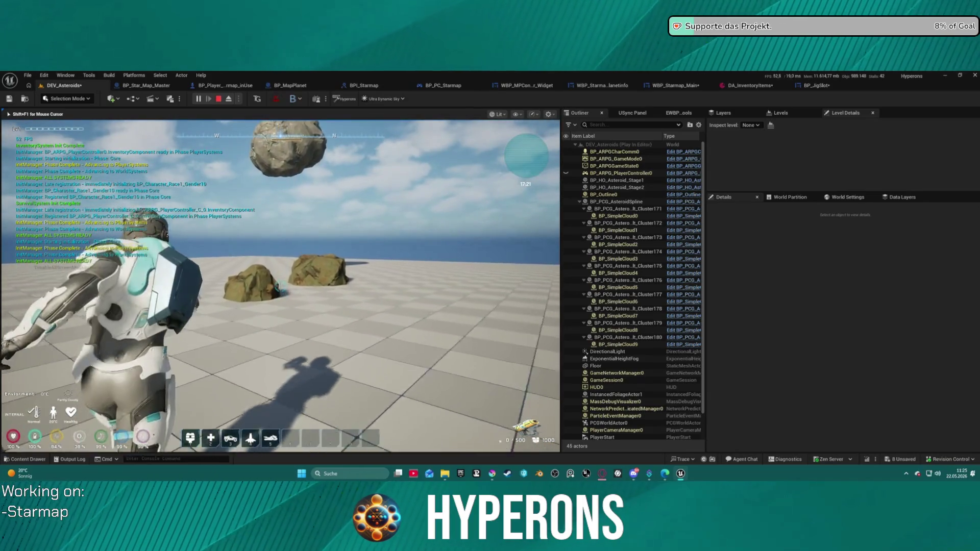
{"action": "key", "text": "w"}
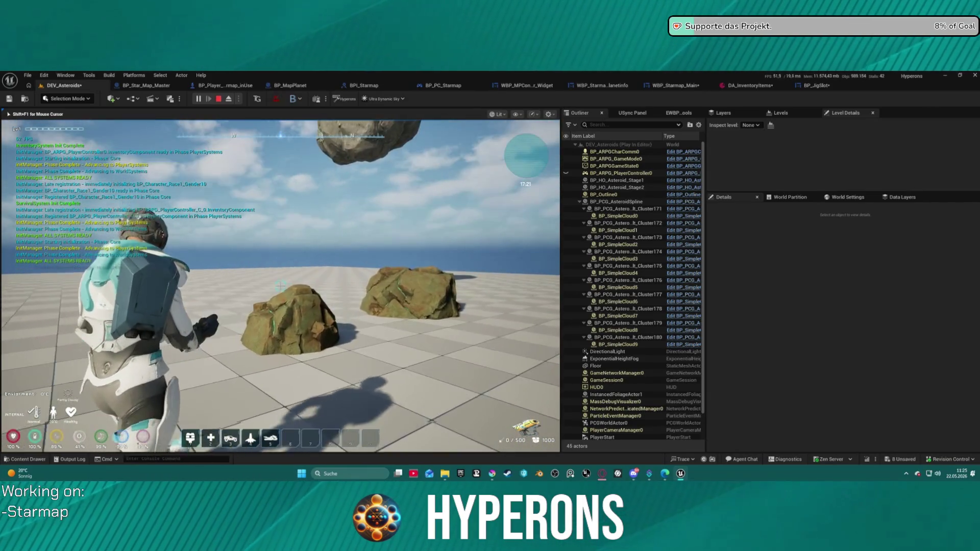
{"action": "left_click_drag", "start_coordinate": [279, 283], "coordinate": [280, 285]}
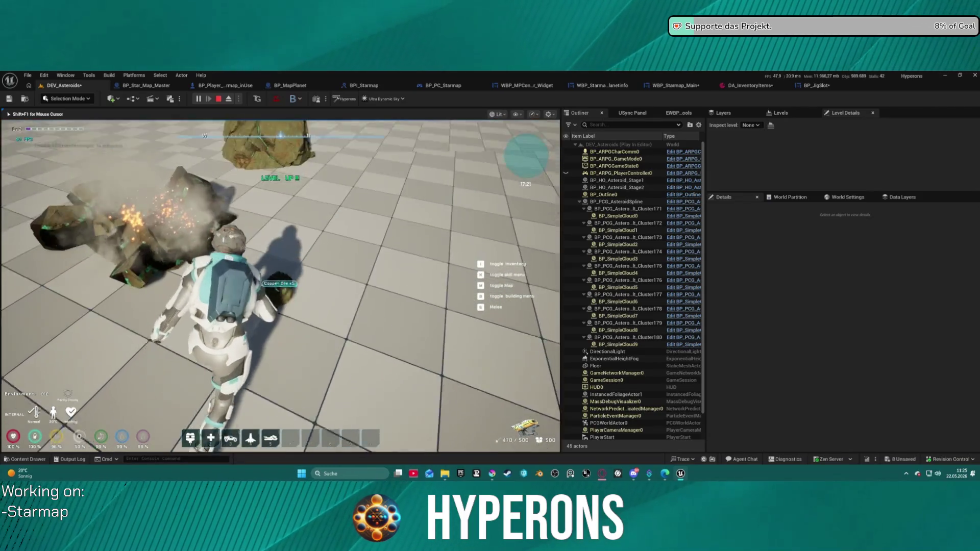
- Check the new Fe icon in the inventory, stop the play session and return to Krita
{"action": "key", "text": "i"}
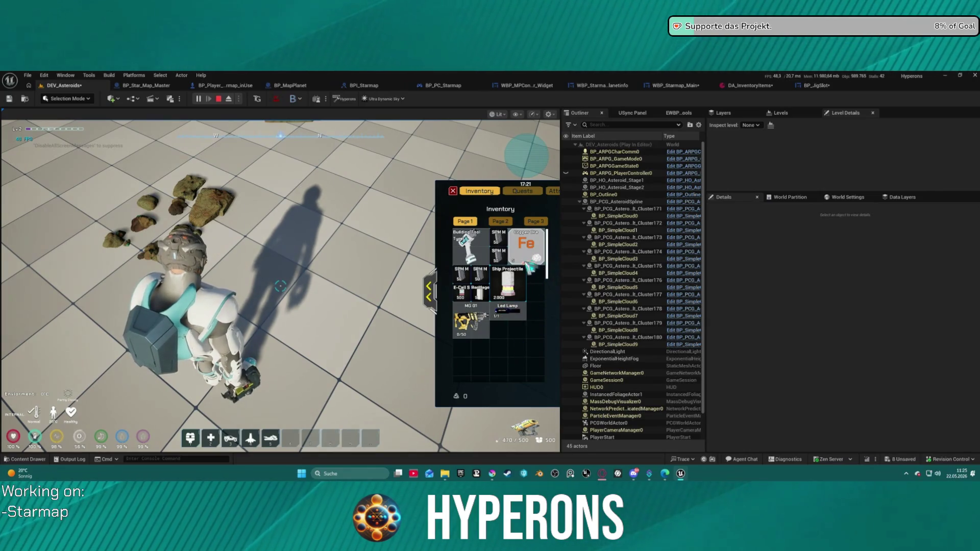
{"action": "mouse_move", "coordinate": [518, 303]}
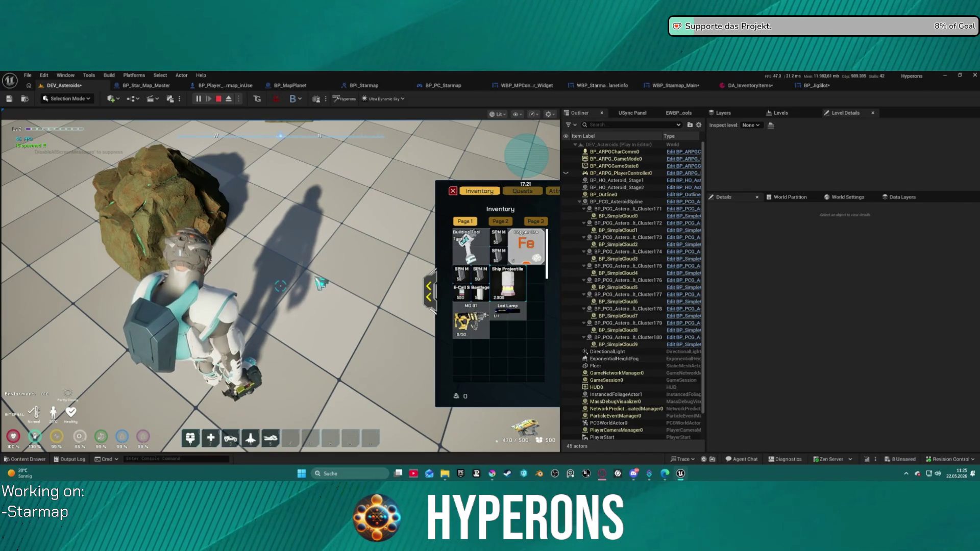
{"action": "key", "text": "Escape"}
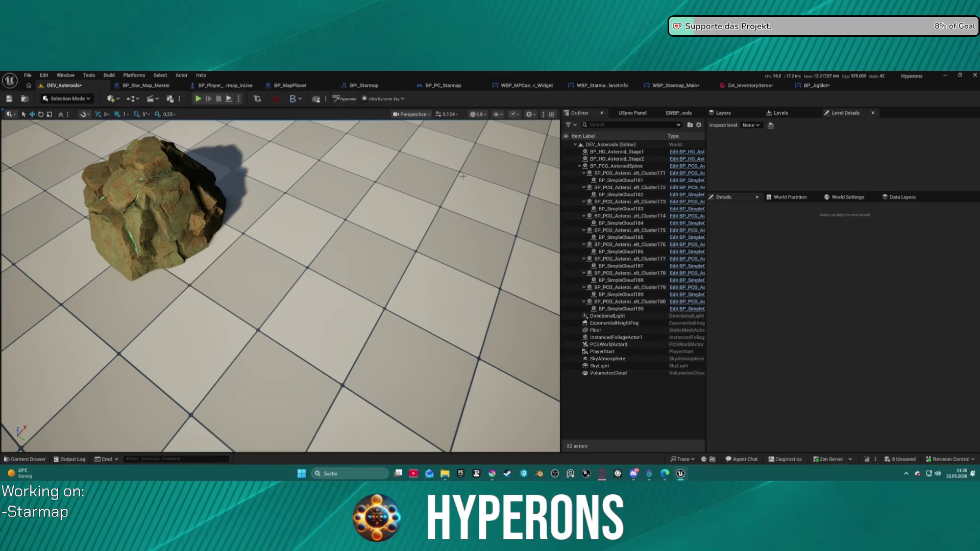
{"action": "key", "text": "alt+Tab"}
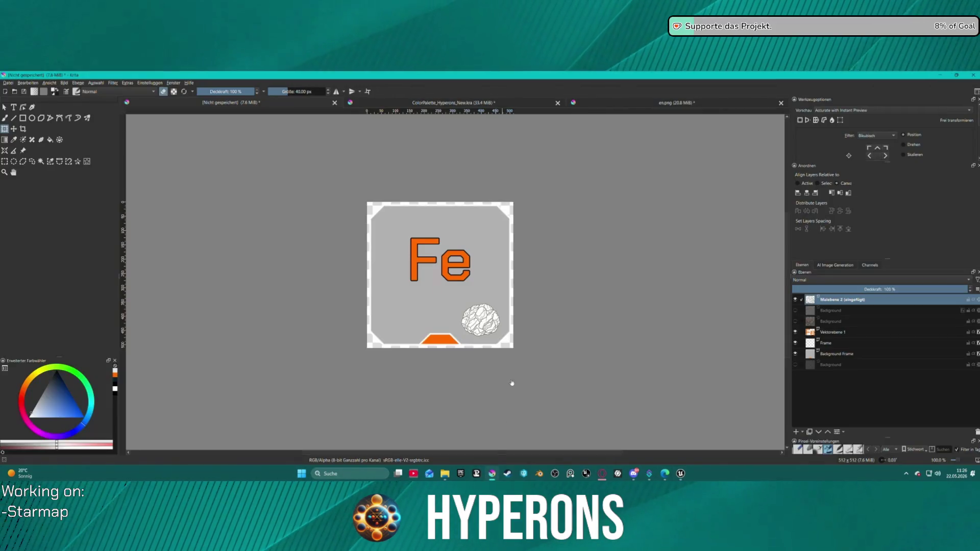
- In en.png, clear the selection and paste the rock drawing as a new layer
{"action": "left_click", "coordinate": [665, 104]}
{"action": "scroll", "coordinate": [574, 243], "scroll_direction": "down", "scroll_amount": 2}
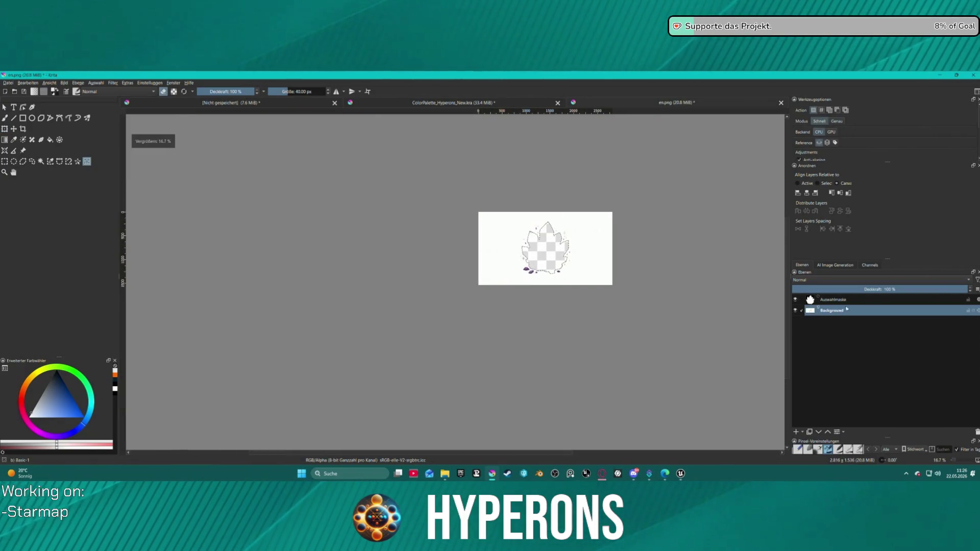
{"action": "key", "text": "ctrl+shift+a"}
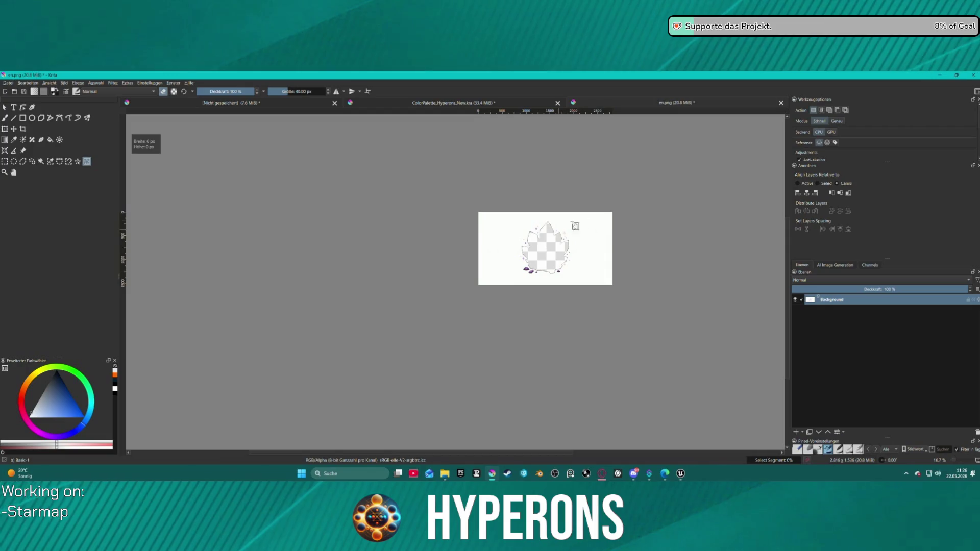
{"action": "key", "text": "ctrl+v"}
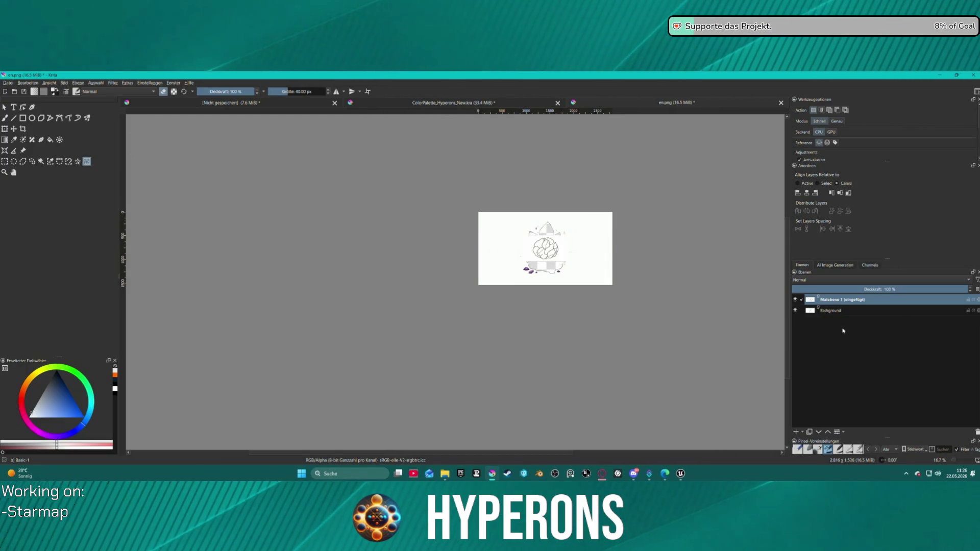
- Hide the white Background layer, delete the selected rock, and switch to ColorPalette_Hyperons_New.kra
{"action": "left_click", "coordinate": [795, 311]}
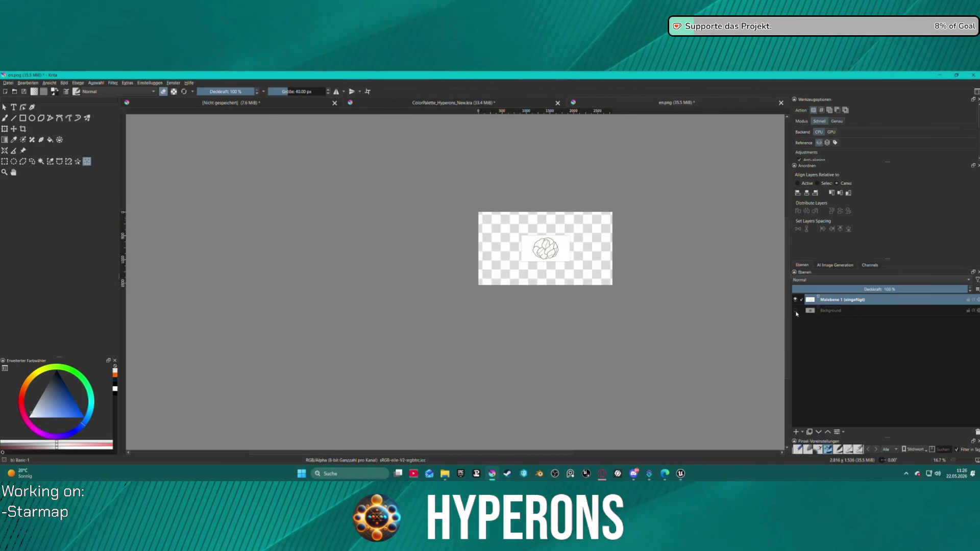
{"action": "scroll", "coordinate": [607, 260], "scroll_direction": "up", "scroll_amount": 3}
{"action": "scroll", "coordinate": [428, 207], "scroll_direction": "up", "scroll_amount": 2}
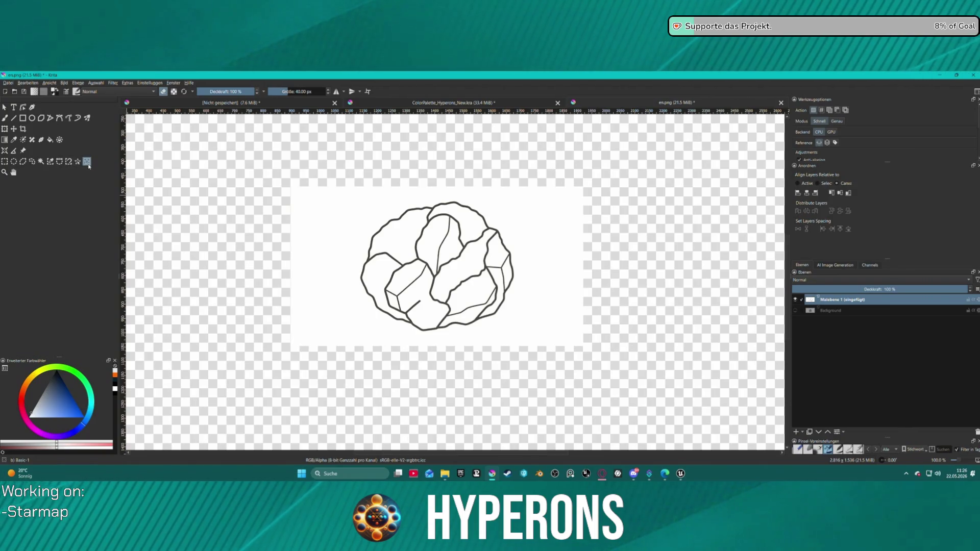
{"action": "left_click_drag", "start_coordinate": [361, 203], "coordinate": [544, 339]}
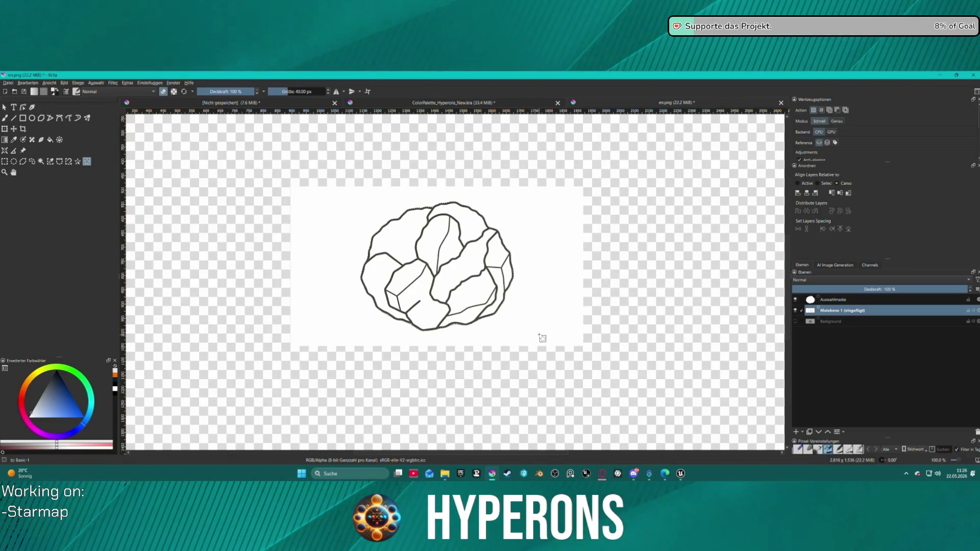
{"action": "key", "text": "Delete"}
{"action": "left_click", "coordinate": [494, 103]}
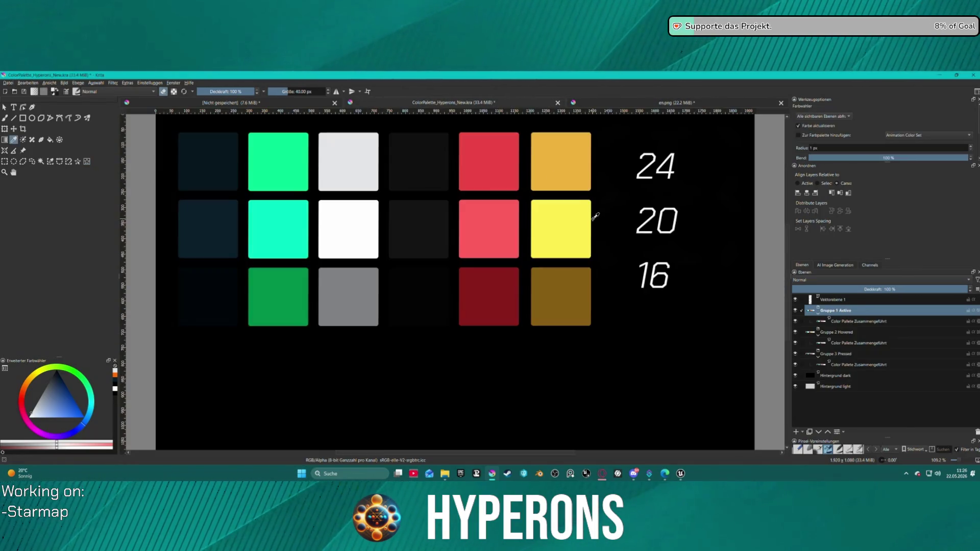
- In the unsaved Fe tile, undo the old rock, repaste it, and shrink it into the bottom-right corner
{"action": "left_click", "coordinate": [321, 104]}
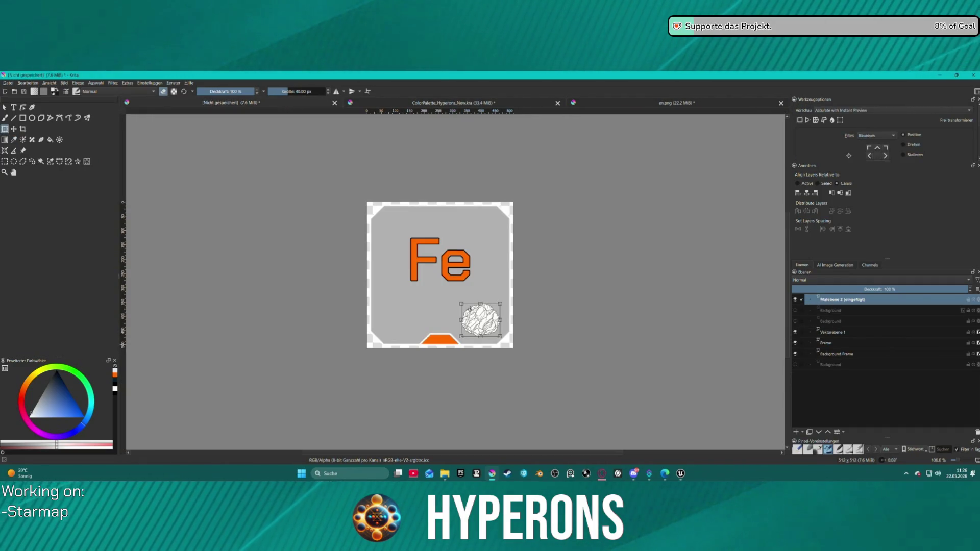
{"action": "key", "text": "ctrl+z"}
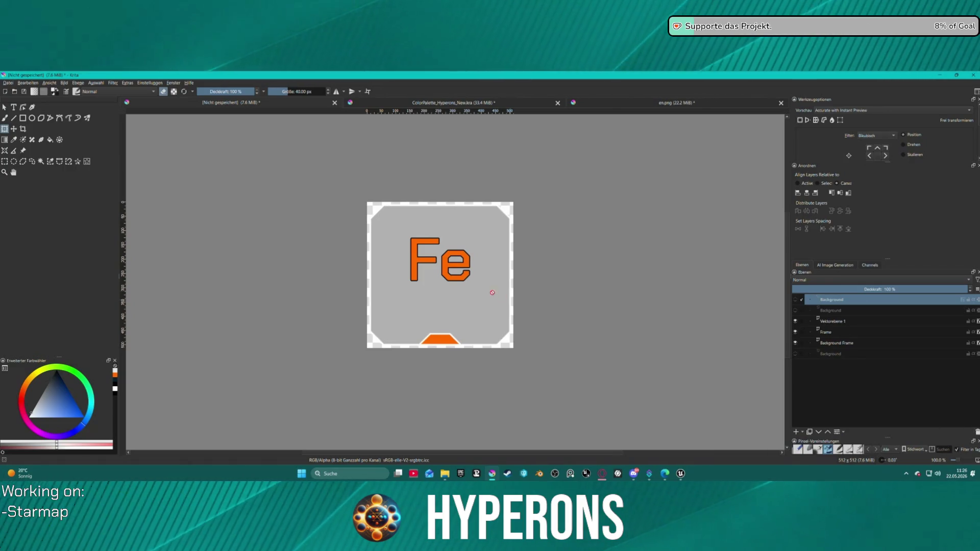
{"action": "key", "text": "ctrl+v"}
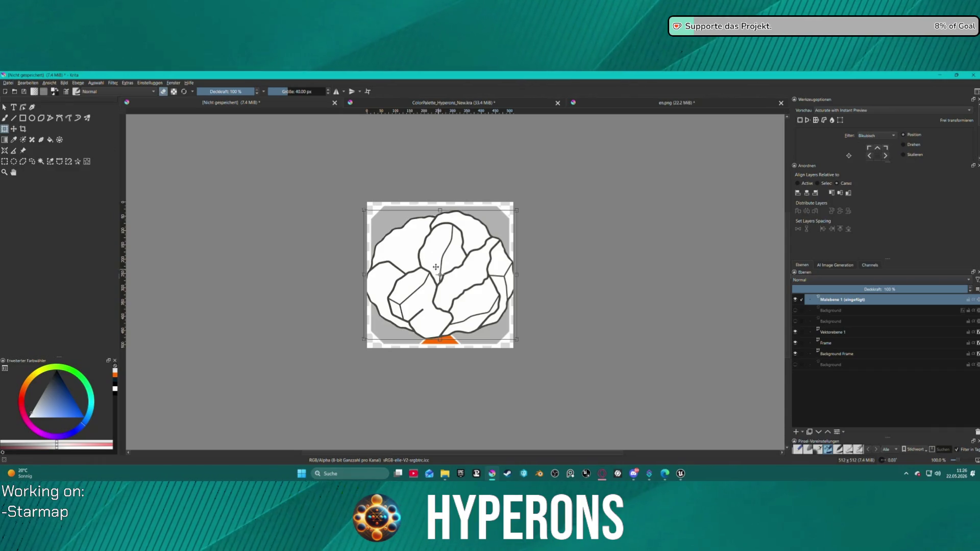
{"action": "mouse_move", "coordinate": [362, 208]}
{"action": "left_mouse_down"}
{"action": "mouse_move", "coordinate": [428, 224]}
{"action": "mouse_move", "coordinate": [448, 241]}
{"action": "mouse_move", "coordinate": [466, 297]}
{"action": "mouse_move", "coordinate": [487, 322]}
{"action": "left_mouse_up"}
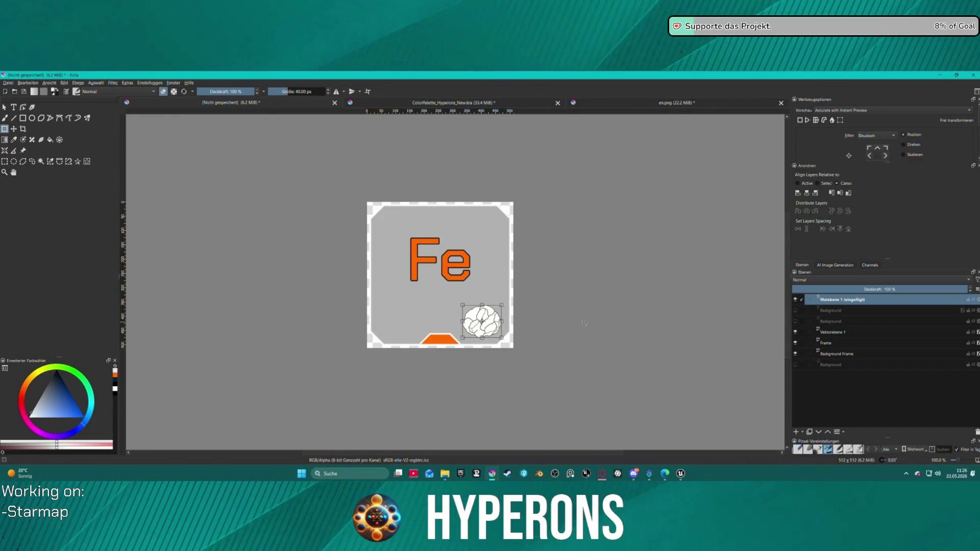
{"action": "scroll", "coordinate": [553, 346], "scroll_direction": "up", "scroll_amount": 3}
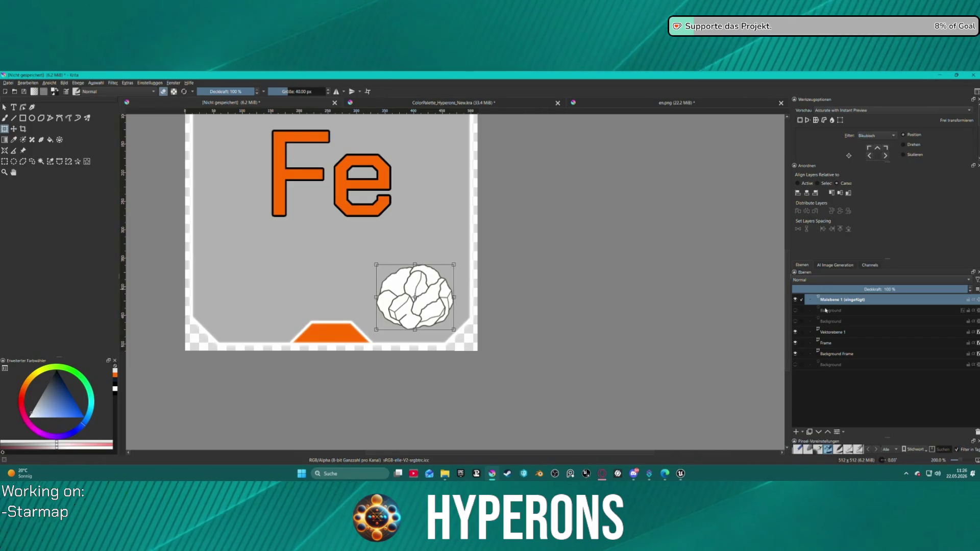
{"action": "right_click", "coordinate": [828, 337]}
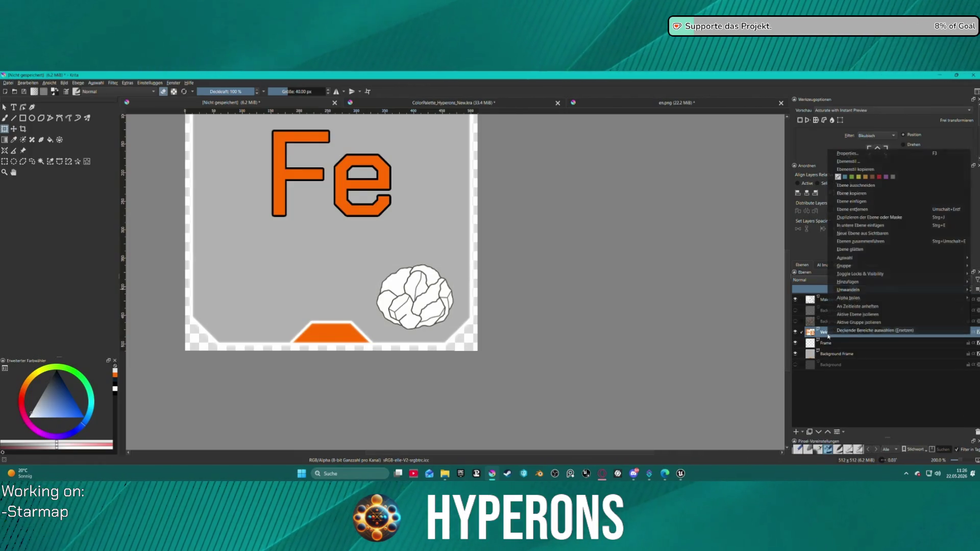
- Paste the copied rock as a new layer (Ebene einfügen) over the Fe tile and zoom to inspect it
{"action": "left_click", "coordinate": [858, 173]}
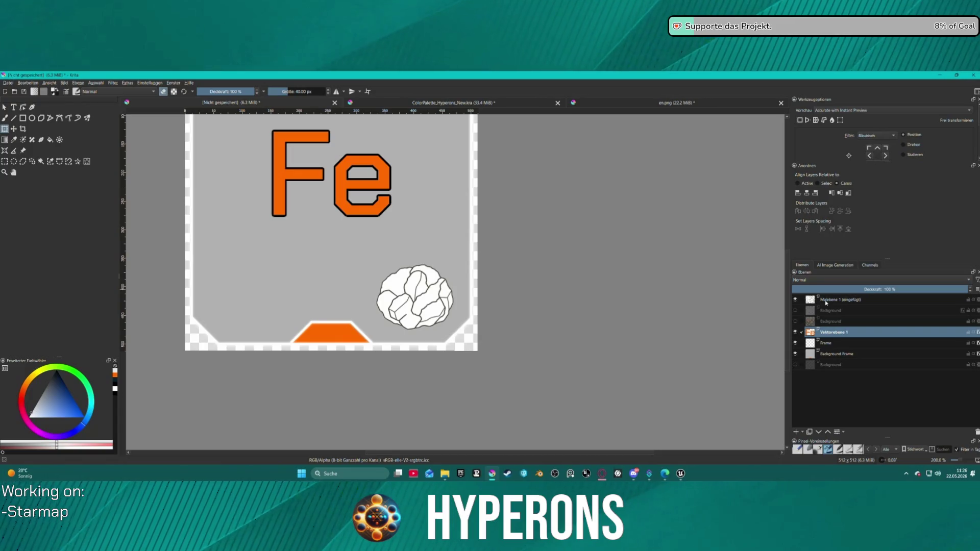
{"action": "right_click", "coordinate": [825, 303]}
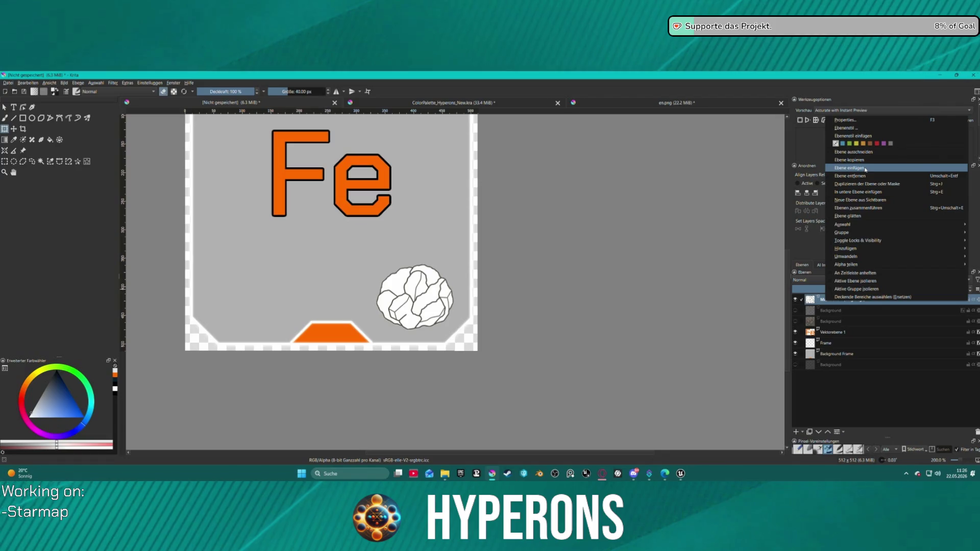
{"action": "left_click", "coordinate": [866, 169]}
{"action": "scroll", "coordinate": [636, 217], "scroll_direction": "down", "scroll_amount": 3}
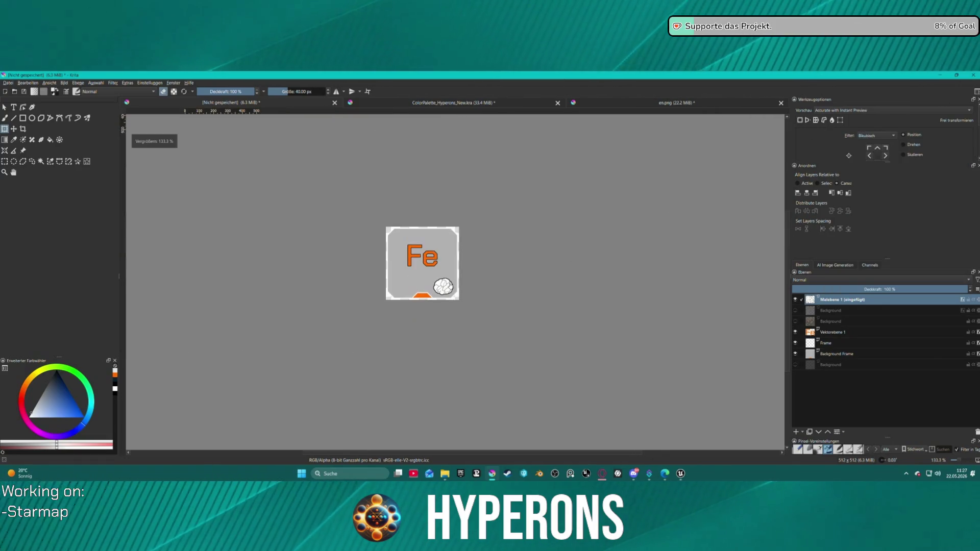
{"action": "scroll", "coordinate": [447, 297], "scroll_direction": "up", "scroll_amount": 5}
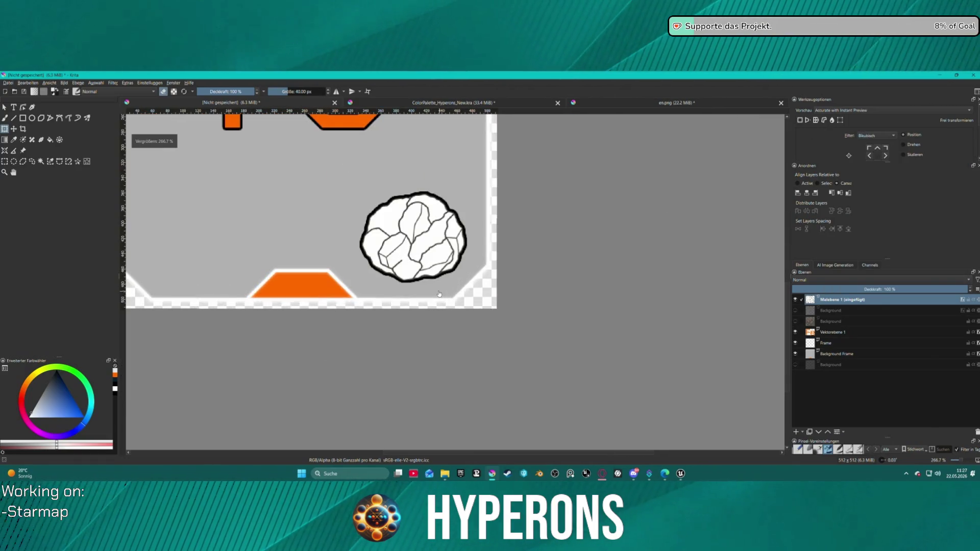
{"action": "scroll", "coordinate": [439, 294], "scroll_direction": "down", "scroll_amount": 3}
{"action": "scroll", "coordinate": [418, 245], "scroll_direction": "up", "scroll_amount": 5}
{"action": "scroll", "coordinate": [409, 240], "scroll_direction": "down", "scroll_amount": 2}
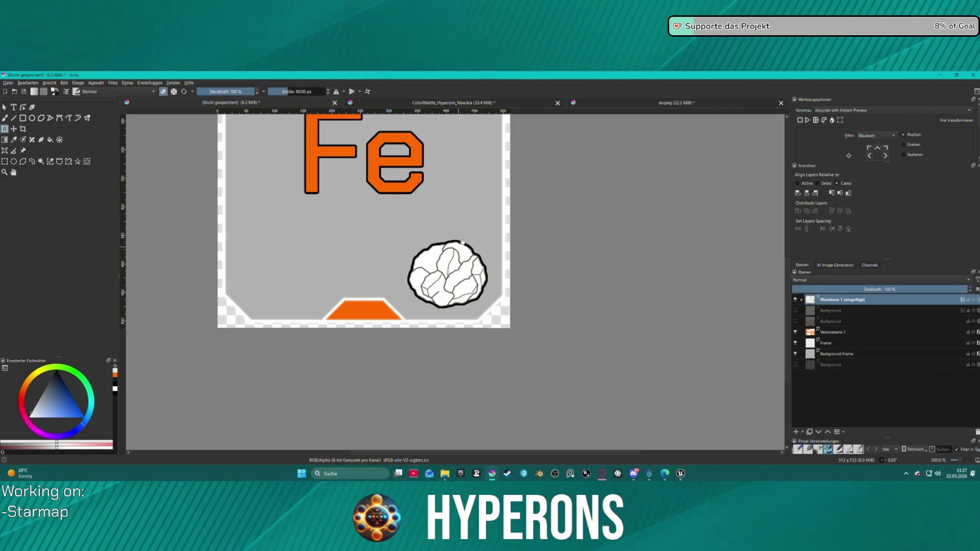
{"action": "scroll", "coordinate": [464, 232], "scroll_direction": "down", "scroll_amount": 5}
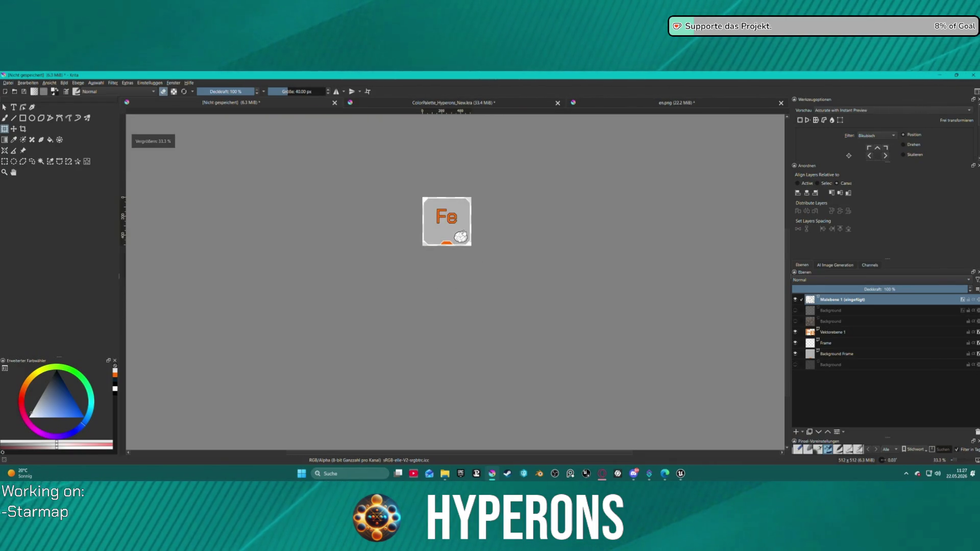
{"action": "scroll", "coordinate": [493, 232], "scroll_direction": "up", "scroll_amount": 1}
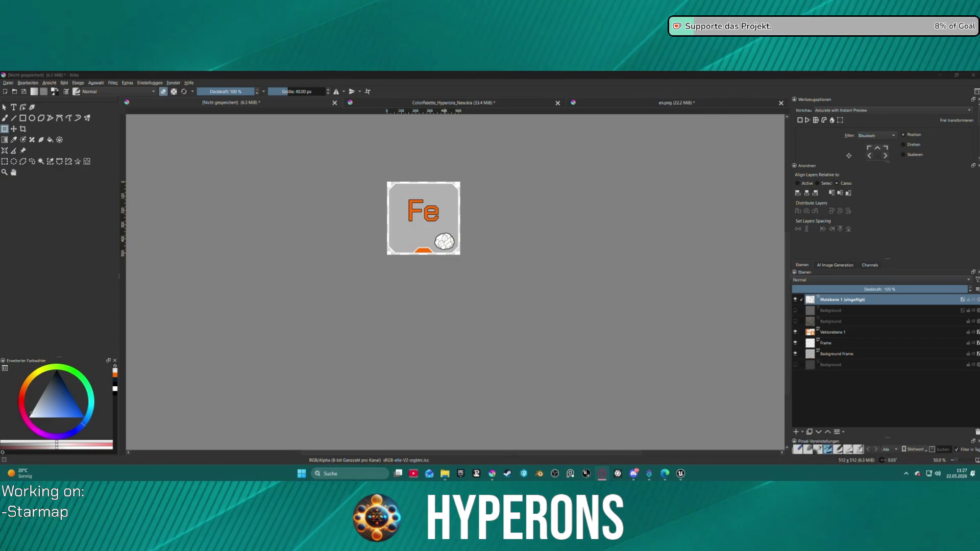
- Select the rock drawing on the Fe tile and delete it, leaving only the orange lettering
{"action": "scroll", "coordinate": [428, 230], "scroll_direction": "up", "scroll_amount": 4}
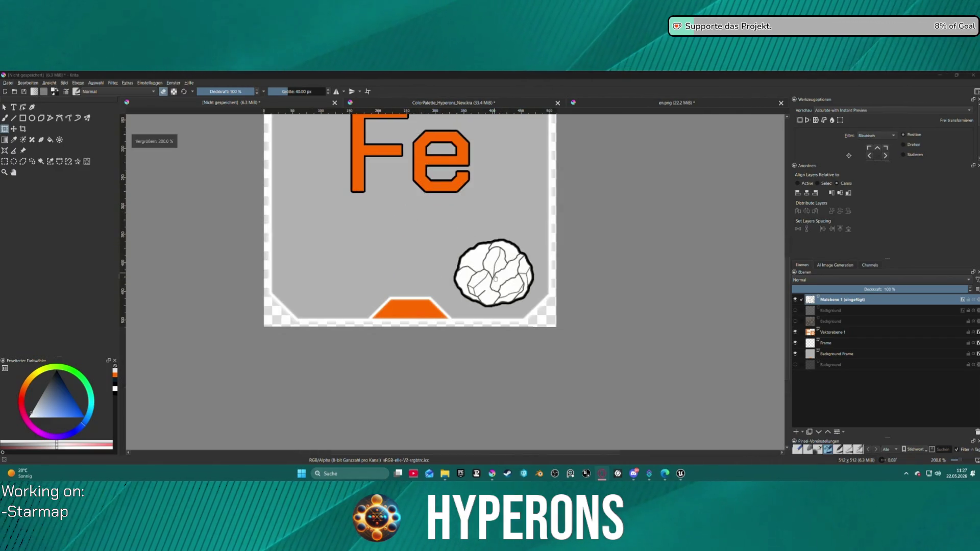
{"action": "left_click", "coordinate": [495, 276]}
{"action": "key", "text": "Delete"}
{"action": "scroll", "coordinate": [578, 267], "scroll_direction": "down", "scroll_amount": 3}
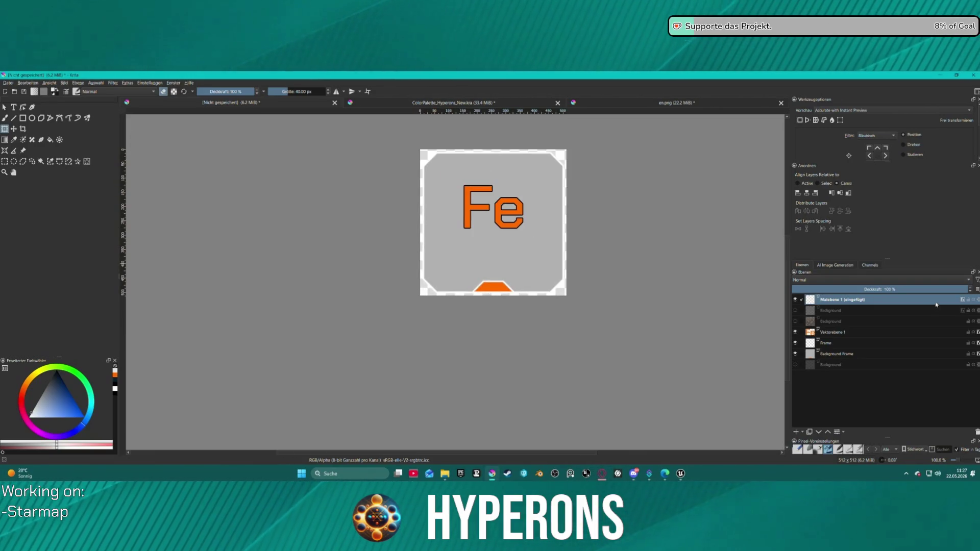
- Delete the empty pasted layer and vertically centre the Fe lettering on Vektorebene 1
{"action": "key", "text": "shift+Delete"}
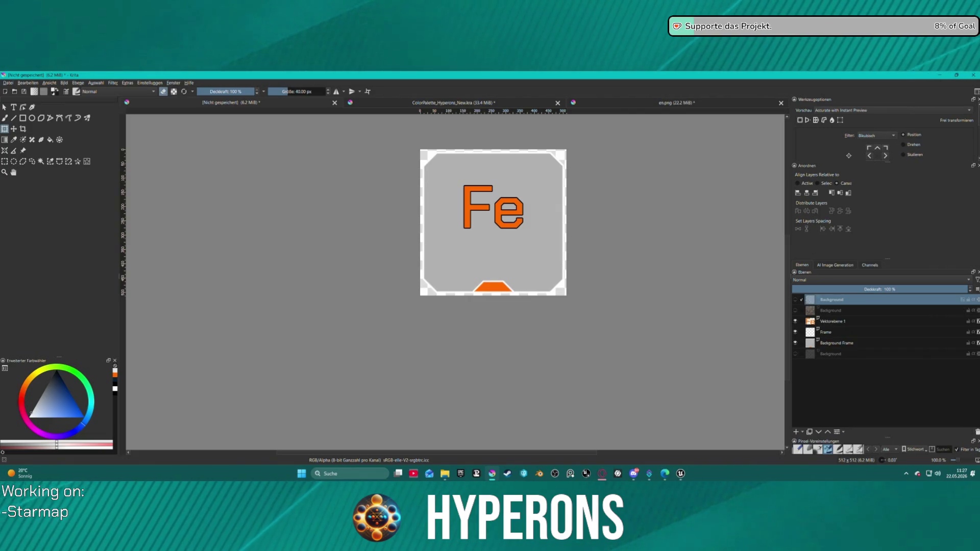
{"action": "key", "text": "alt+Tab"}
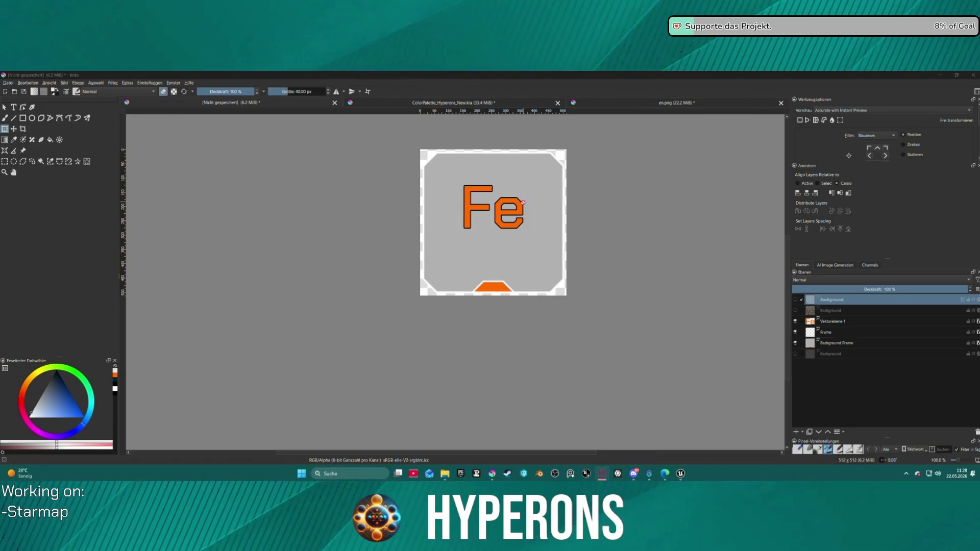
{"action": "left_click", "coordinate": [836, 325]}
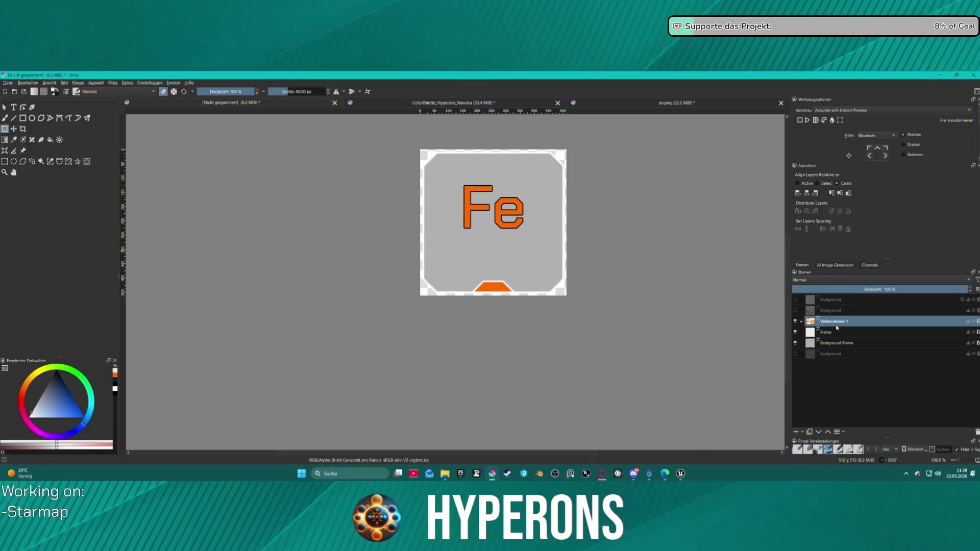
{"action": "left_click", "coordinate": [839, 193]}
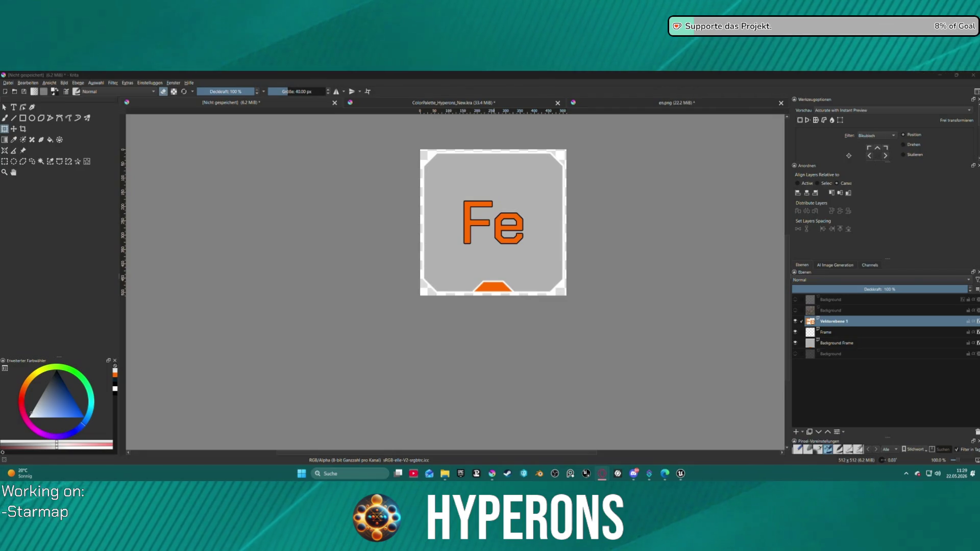
{"action": "key", "text": "alt+Tab"}
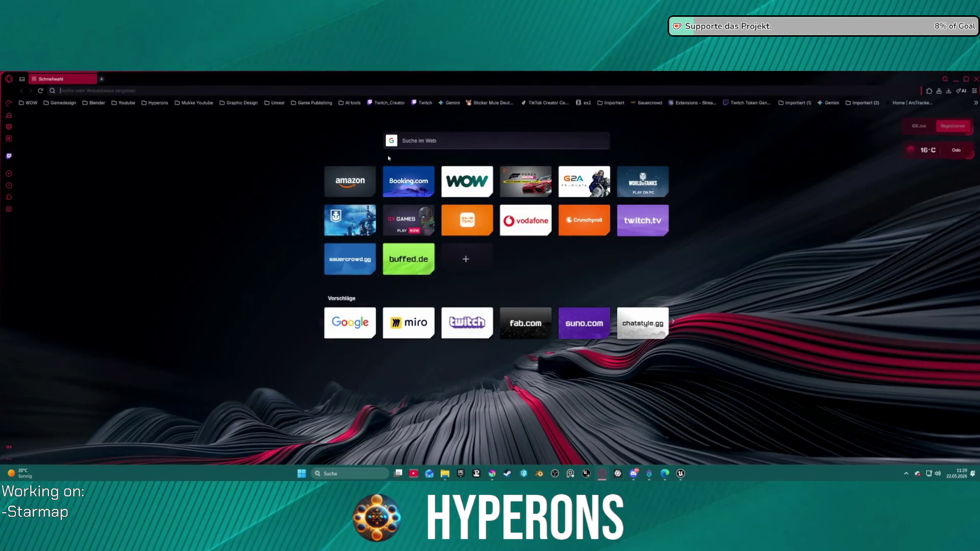
- Search Google for 'nomansky reso' and open the No Man's Sky Resources site
{"action": "left_click", "coordinate": [426, 143]}
{"action": "type", "text": "nomansk"}
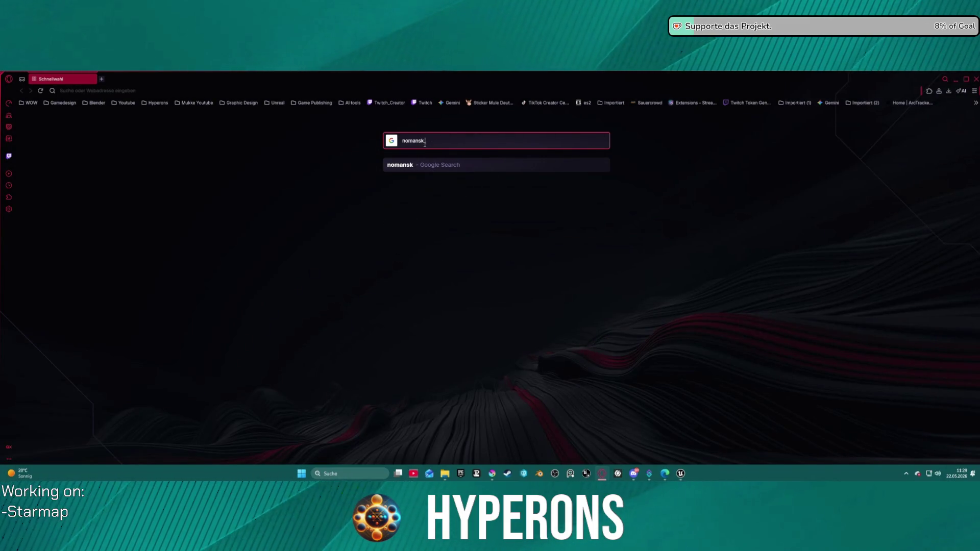
{"action": "type", "text": "y res"}
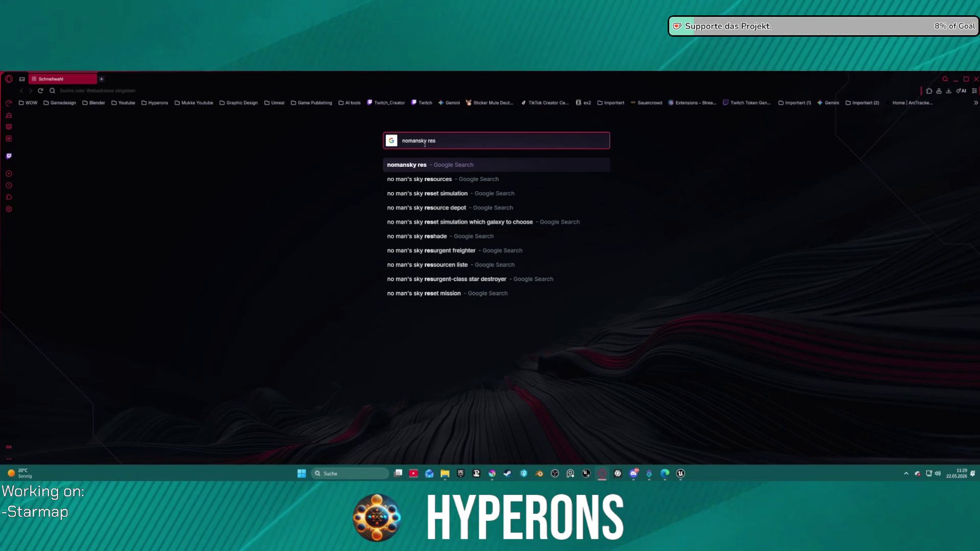
{"action": "type", "text": "o"}
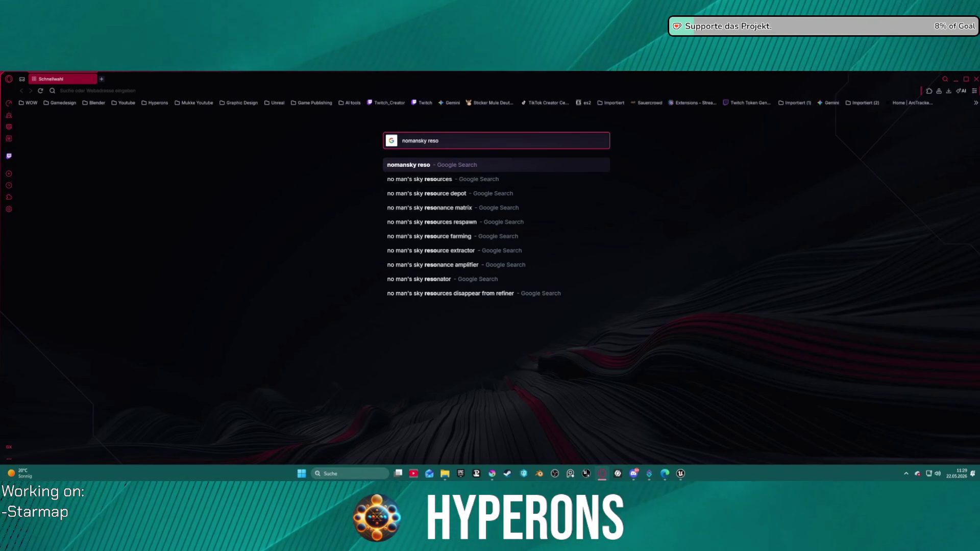
{"action": "left_click", "coordinate": [444, 179]}
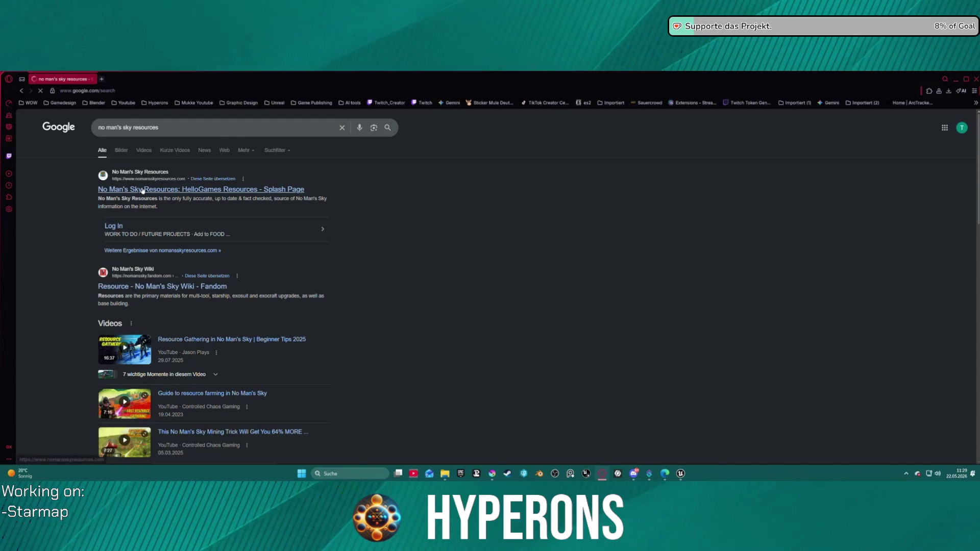
{"action": "left_click", "coordinate": [139, 191]}
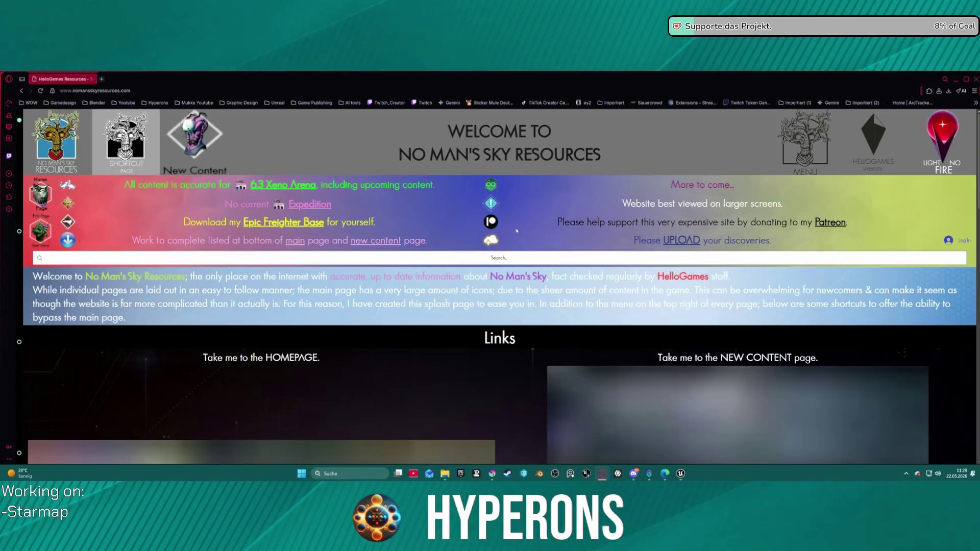
- Scroll through the No Man's Sky Resources splash page, then follow its 'Take me to the HOMEPAGE' link
{"action": "scroll", "coordinate": [433, 321], "scroll_direction": "down", "scroll_amount": 6}
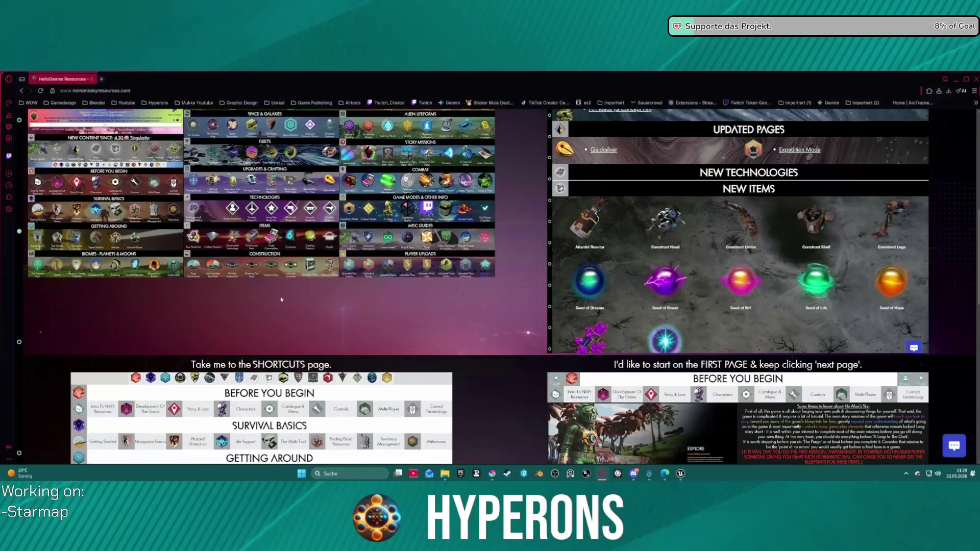
{"action": "scroll", "coordinate": [280, 296], "scroll_direction": "up", "scroll_amount": 1}
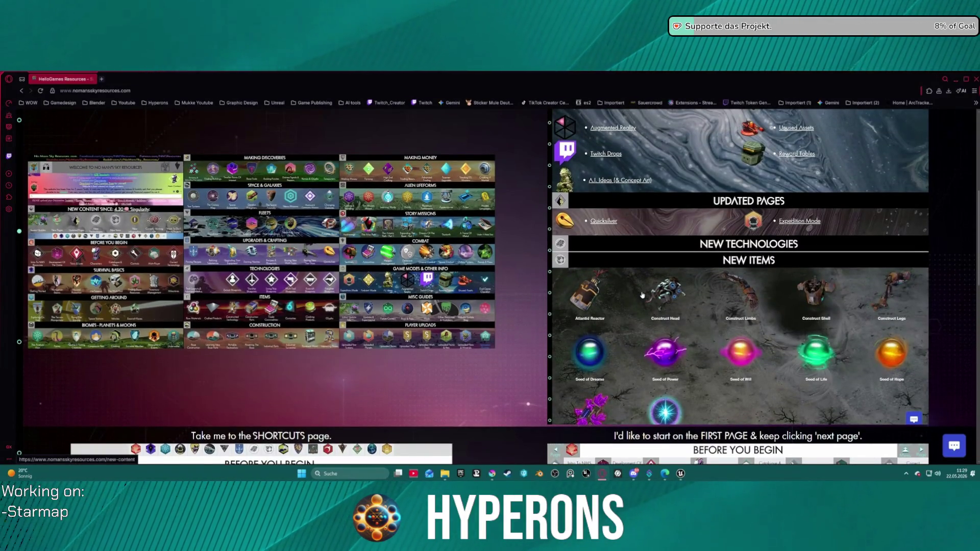
{"action": "scroll", "coordinate": [642, 295], "scroll_direction": "down", "scroll_amount": 1}
{"action": "scroll", "coordinate": [642, 295], "scroll_direction": "down", "scroll_amount": 4}
{"action": "scroll", "coordinate": [641, 295], "scroll_direction": "up", "scroll_amount": 1}
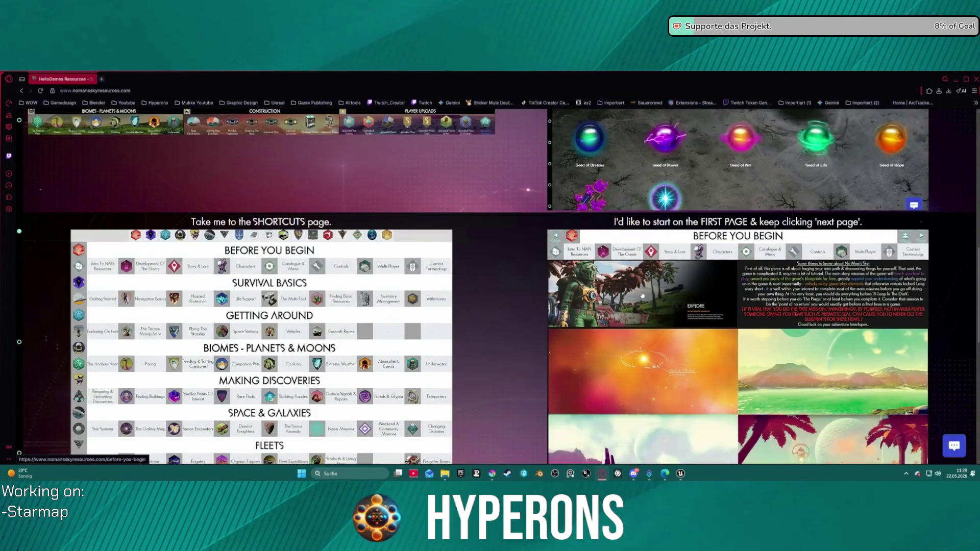
{"action": "scroll", "coordinate": [642, 295], "scroll_direction": "down", "scroll_amount": 5}
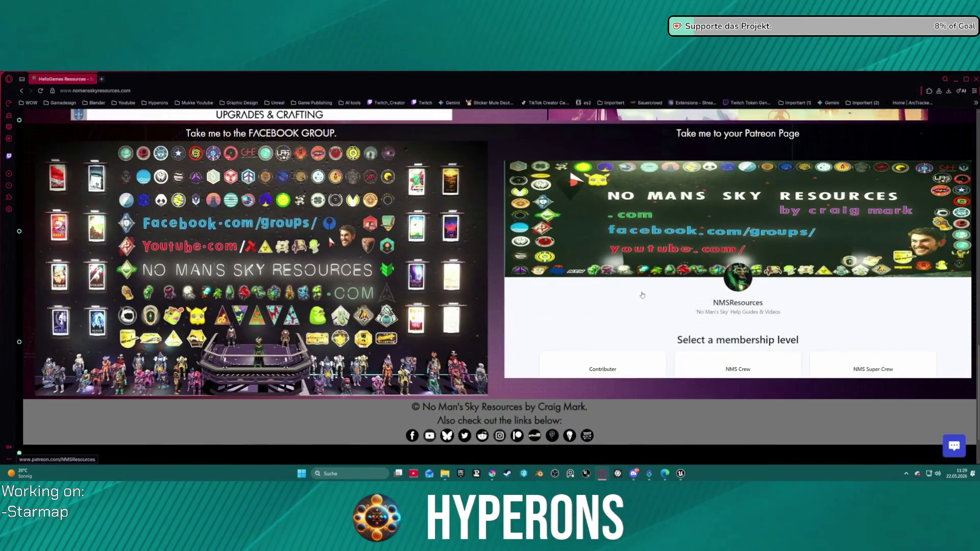
{"action": "scroll", "coordinate": [642, 295], "scroll_direction": "up", "scroll_amount": 15}
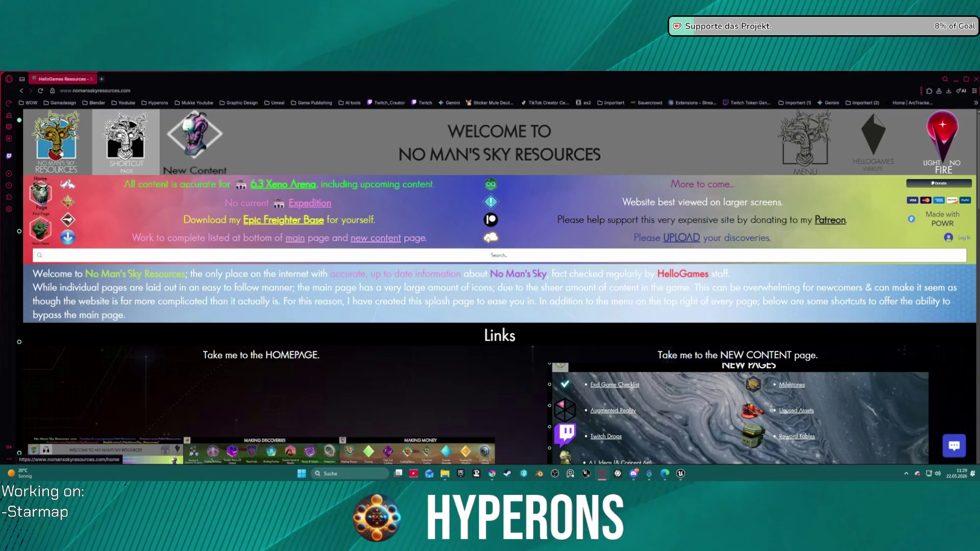
{"action": "left_click", "coordinate": [61, 152]}
- Scroll through the home page's guide icon sections, from Survival Basics down to Construction and Making Money
{"action": "scroll", "coordinate": [415, 203], "scroll_direction": "down", "scroll_amount": 5}
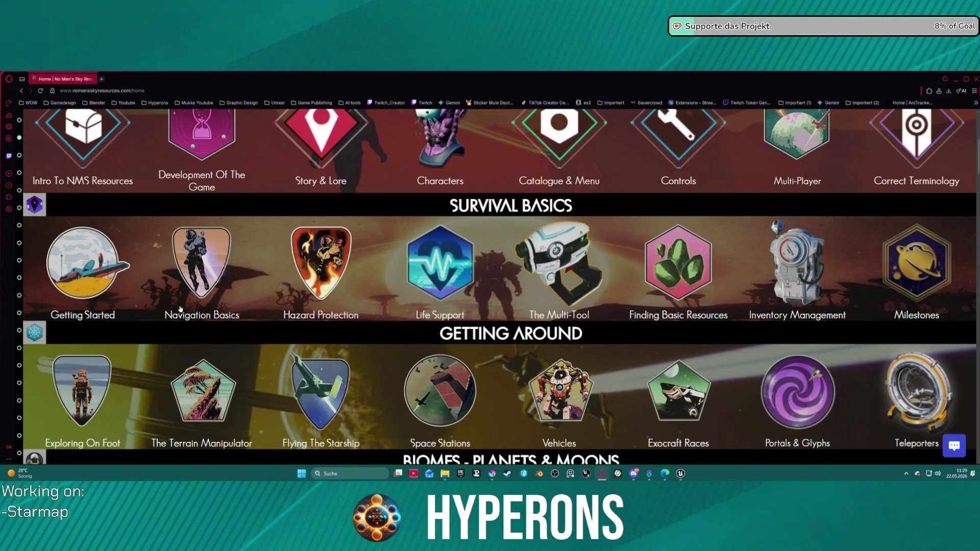
{"action": "scroll", "coordinate": [519, 389], "scroll_direction": "down", "scroll_amount": 1}
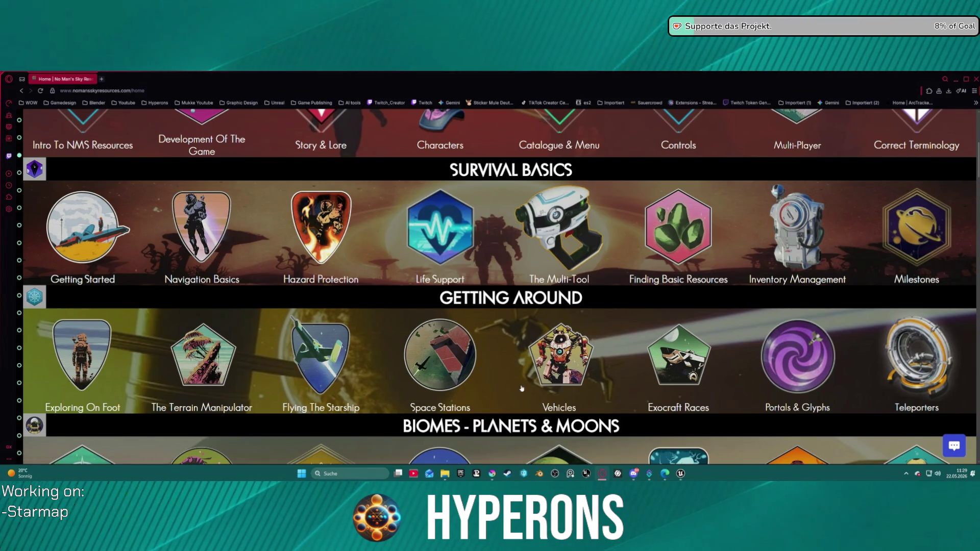
{"action": "scroll", "coordinate": [684, 380], "scroll_direction": "down", "scroll_amount": 3}
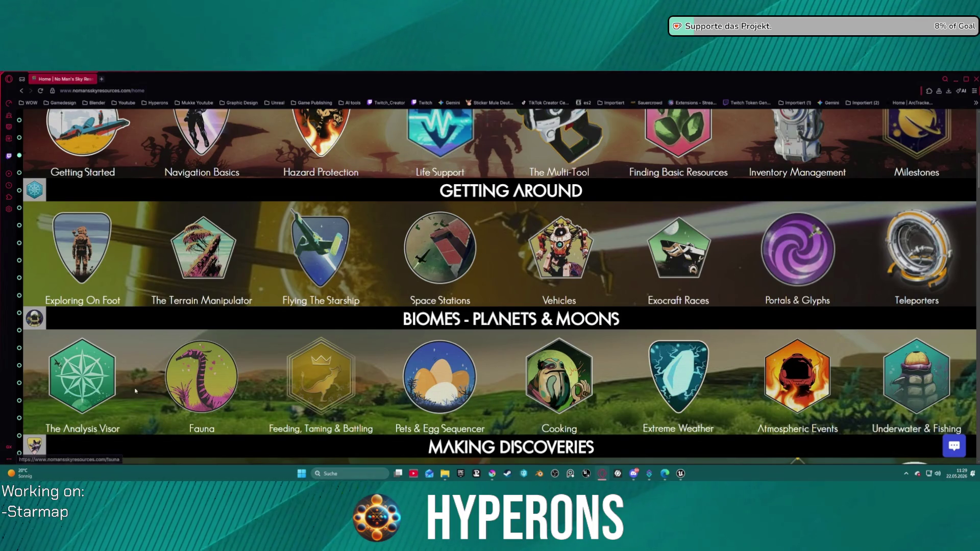
{"action": "scroll", "coordinate": [624, 376], "scroll_direction": "down", "scroll_amount": 3}
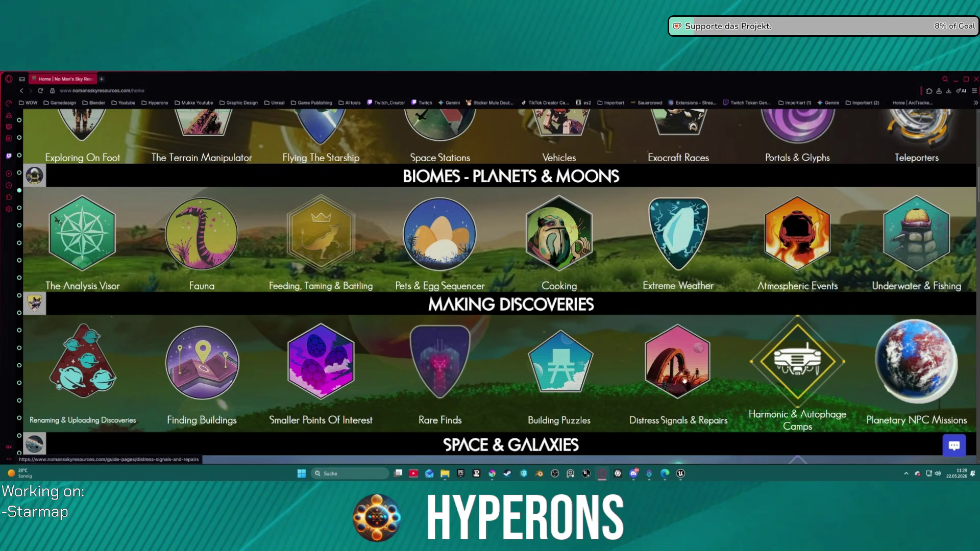
{"action": "scroll", "coordinate": [570, 284], "scroll_direction": "down", "scroll_amount": 2, "text": "ctrl"}
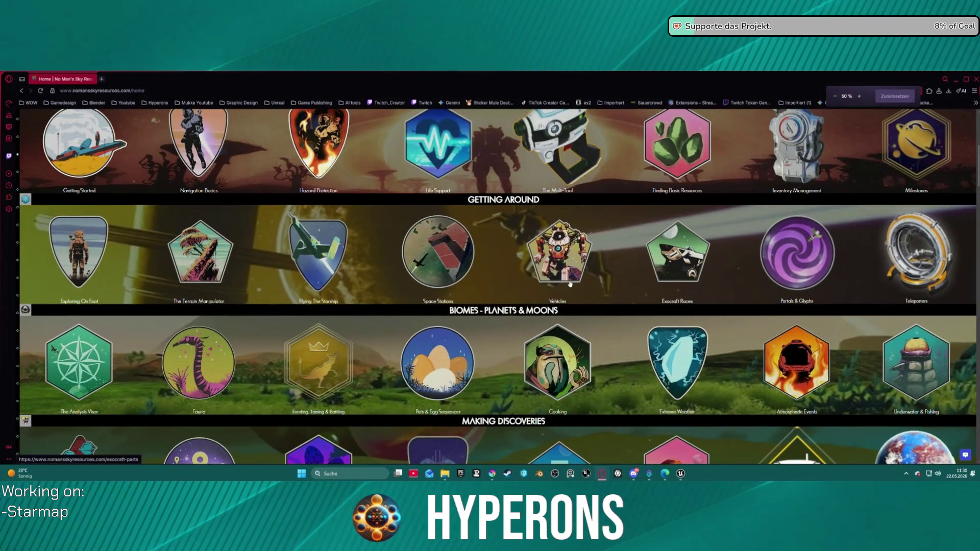
{"action": "scroll", "coordinate": [570, 285], "scroll_direction": "down", "scroll_amount": 1, "text": "ctrl"}
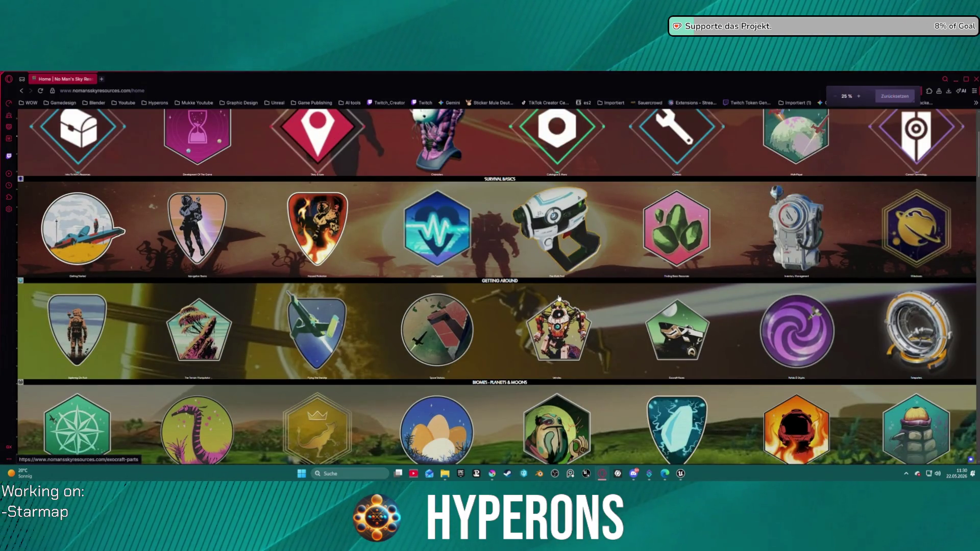
{"action": "scroll", "coordinate": [558, 298], "scroll_direction": "up", "scroll_amount": 3, "text": "ctrl"}
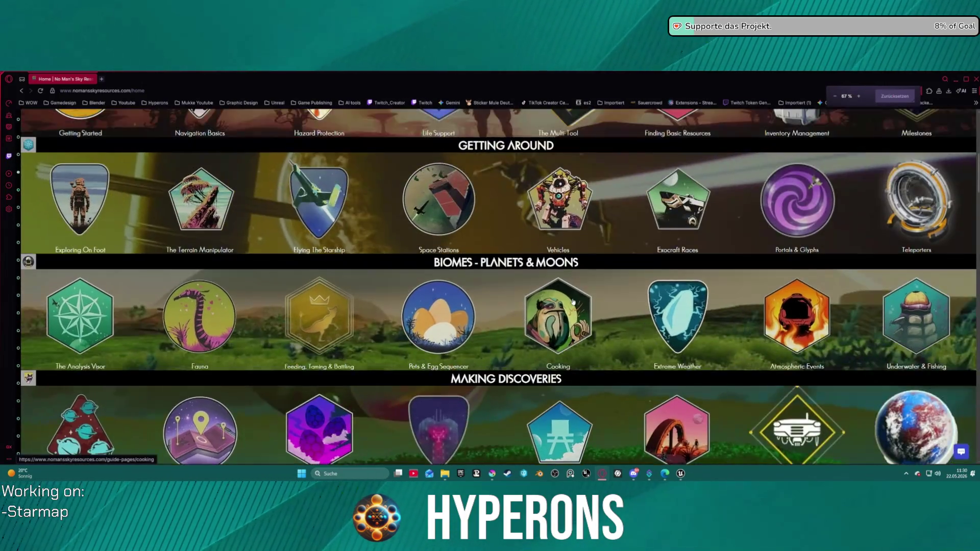
{"action": "scroll", "coordinate": [572, 302], "scroll_direction": "down", "scroll_amount": 3, "text": "ctrl"}
{"action": "scroll", "coordinate": [573, 302], "scroll_direction": "up", "scroll_amount": 1, "text": "ctrl"}
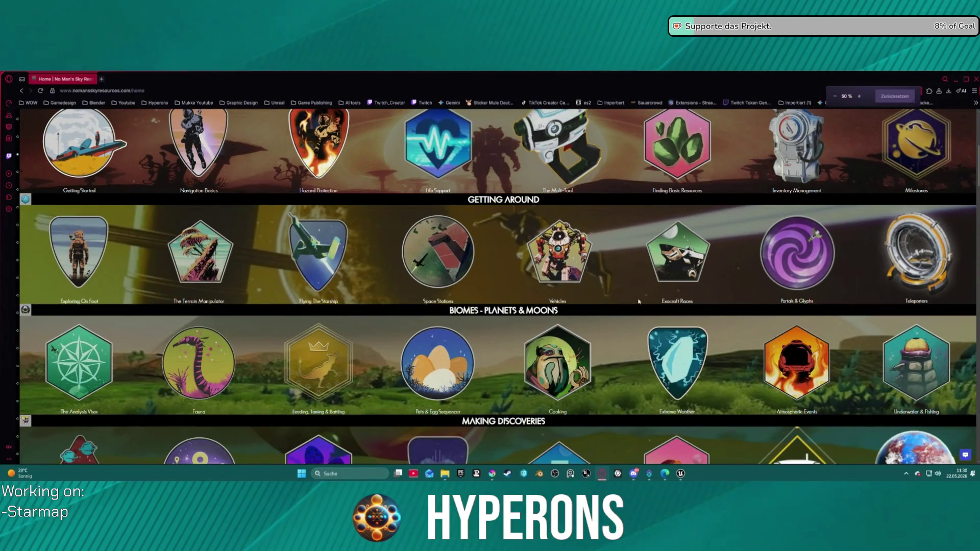
{"action": "scroll", "coordinate": [638, 301], "scroll_direction": "down", "scroll_amount": 15}
{"action": "scroll", "coordinate": [668, 299], "scroll_direction": "up", "scroll_amount": 2}
{"action": "scroll", "coordinate": [669, 299], "scroll_direction": "down", "scroll_amount": 1, "text": "ctrl"}
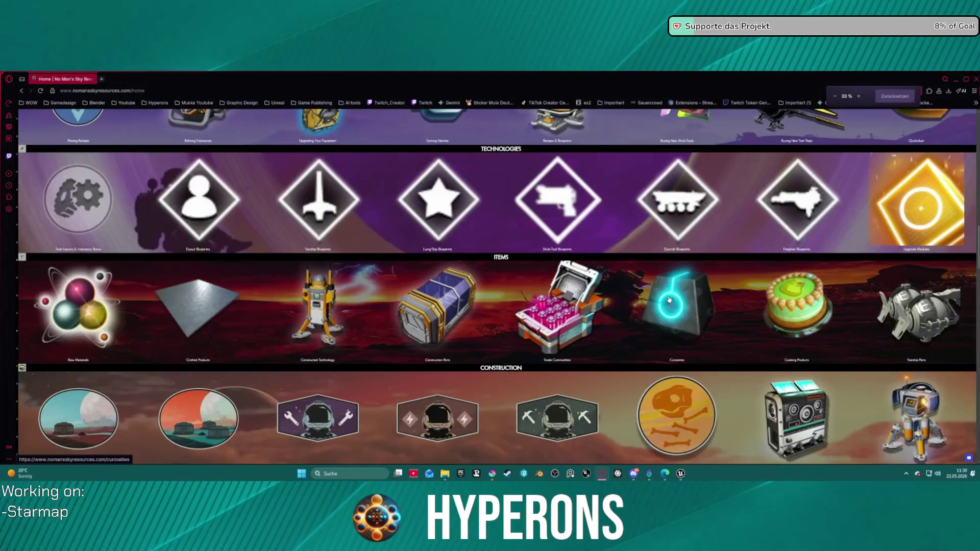
{"action": "scroll", "coordinate": [205, 330], "scroll_direction": "up", "scroll_amount": 1, "text": "ctrl"}
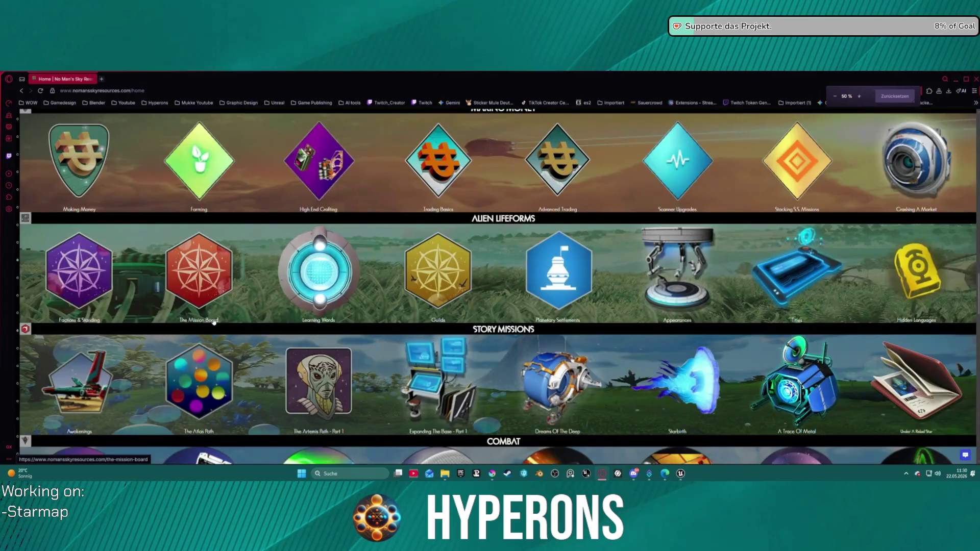
{"action": "scroll", "coordinate": [264, 375], "scroll_direction": "down", "scroll_amount": 5}
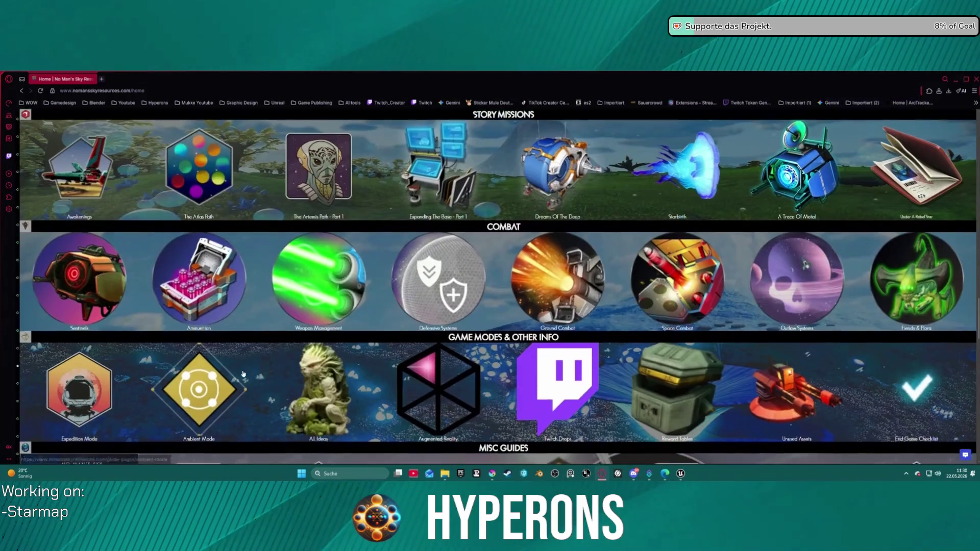
{"action": "scroll", "coordinate": [241, 375], "scroll_direction": "down", "scroll_amount": 5}
{"action": "scroll", "coordinate": [396, 316], "scroll_direction": "up", "scroll_amount": 5}
{"action": "scroll", "coordinate": [745, 309], "scroll_direction": "up", "scroll_amount": 2}
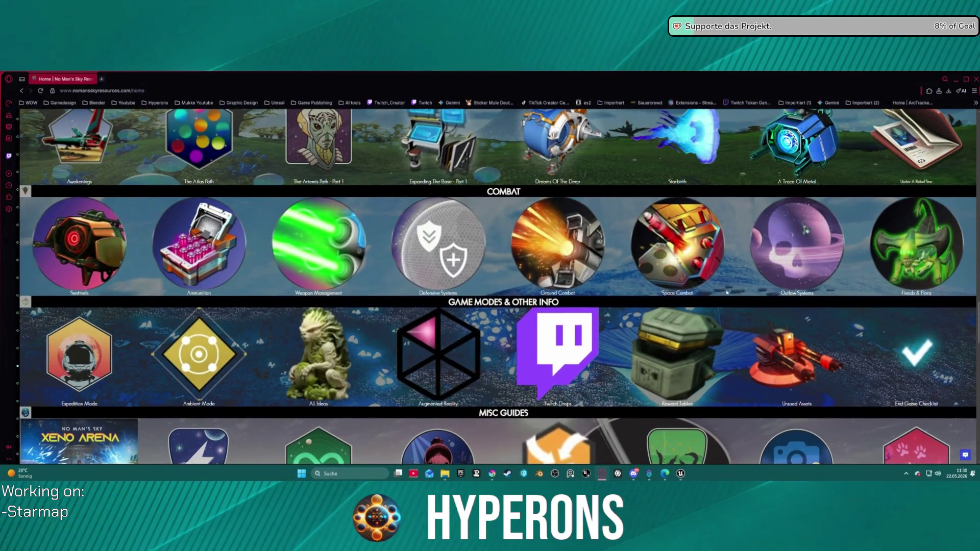
{"action": "scroll", "coordinate": [727, 292], "scroll_direction": "up", "scroll_amount": 3}
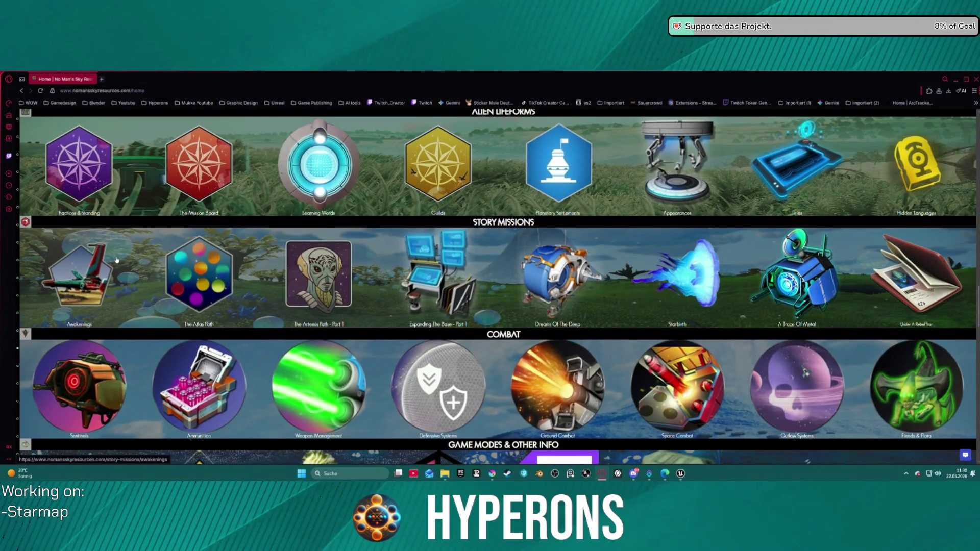
{"action": "scroll", "coordinate": [116, 260], "scroll_direction": "up", "scroll_amount": 3}
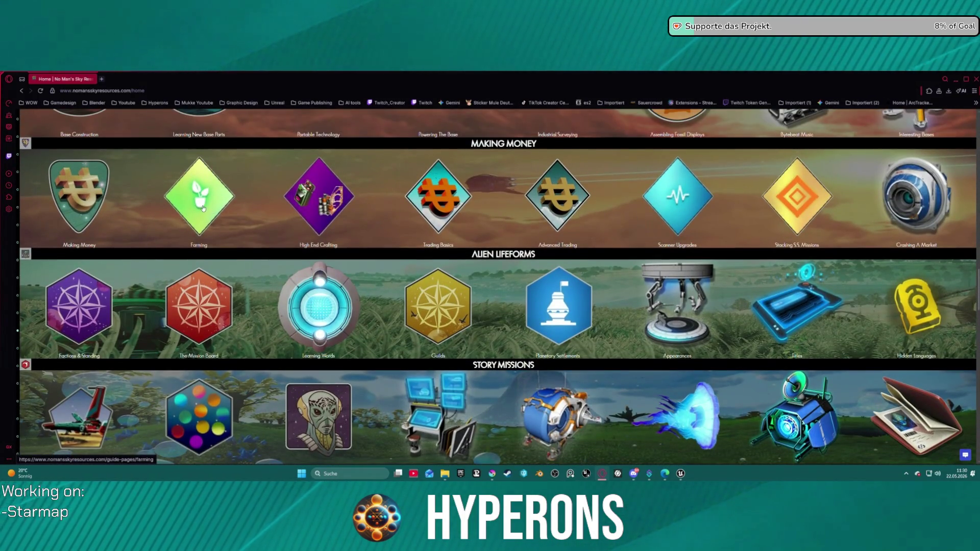
{"action": "scroll", "coordinate": [853, 175], "scroll_direction": "up", "scroll_amount": 2}
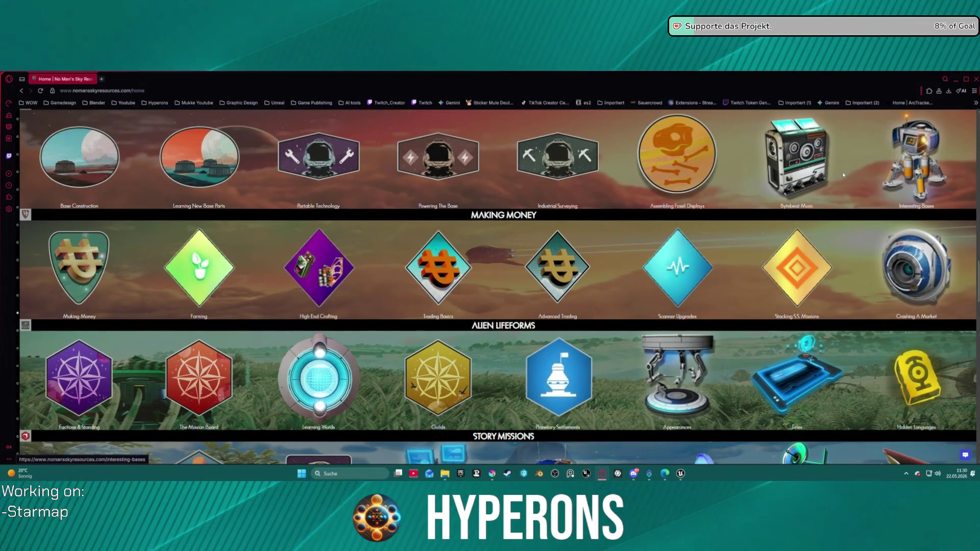
{"action": "scroll", "coordinate": [534, 190], "scroll_direction": "up", "scroll_amount": 1}
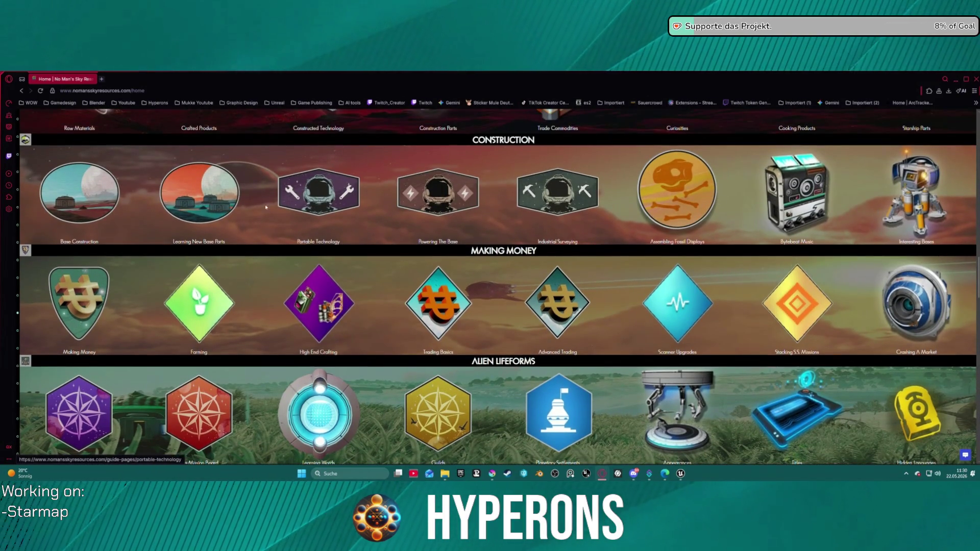
{"action": "scroll", "coordinate": [124, 211], "scroll_direction": "up", "scroll_amount": 4}
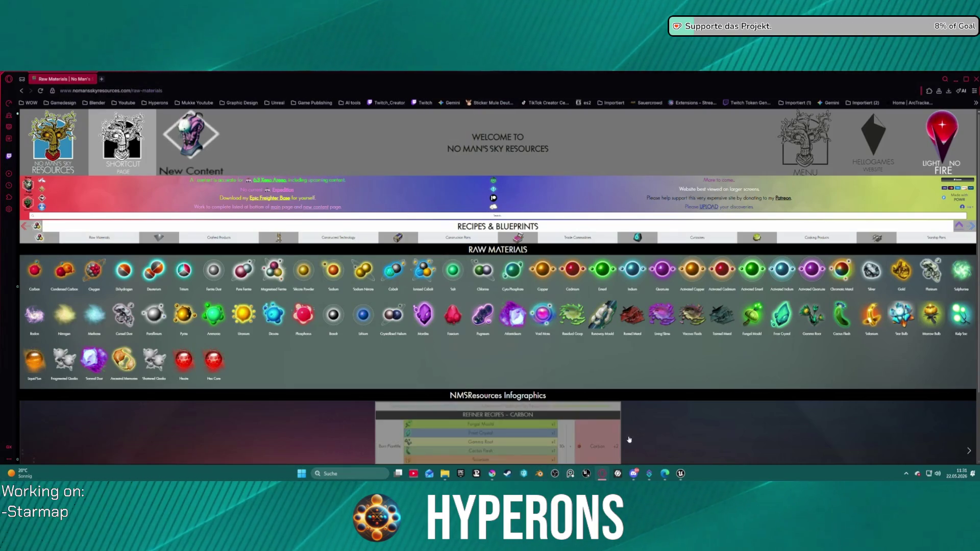
- Look over the Raw Materials icon rows down to Hex Core, then return to the Fe icon in Krita
{"action": "scroll", "coordinate": [590, 409], "scroll_direction": "down", "scroll_amount": 2}
{"action": "scroll", "coordinate": [590, 410], "scroll_direction": "up", "scroll_amount": 2}
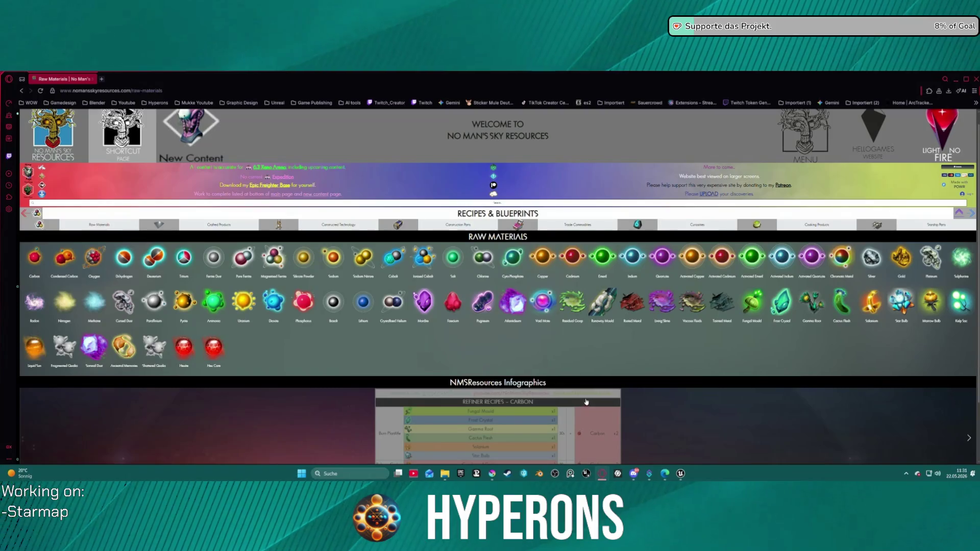
{"action": "mouse_move", "coordinate": [681, 476]}
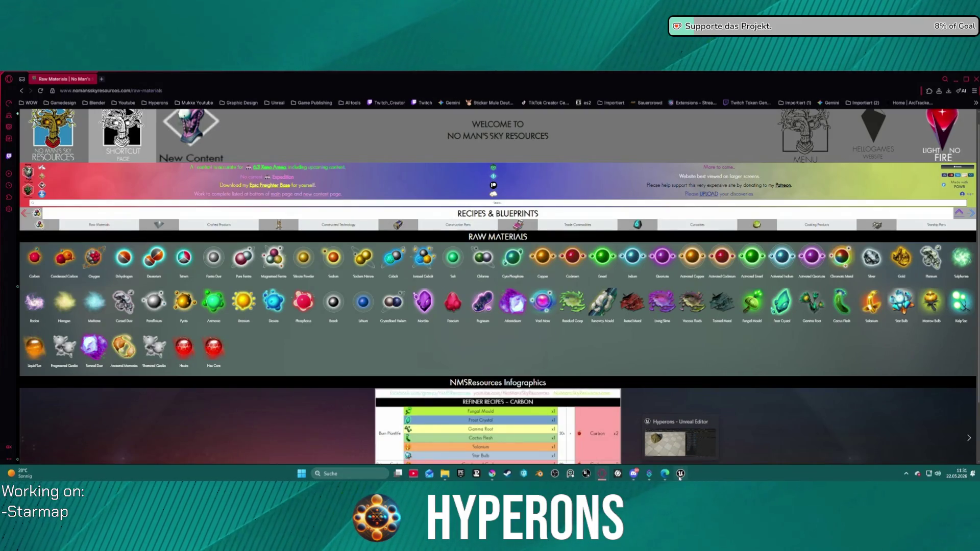
{"action": "mouse_move", "coordinate": [649, 474]}
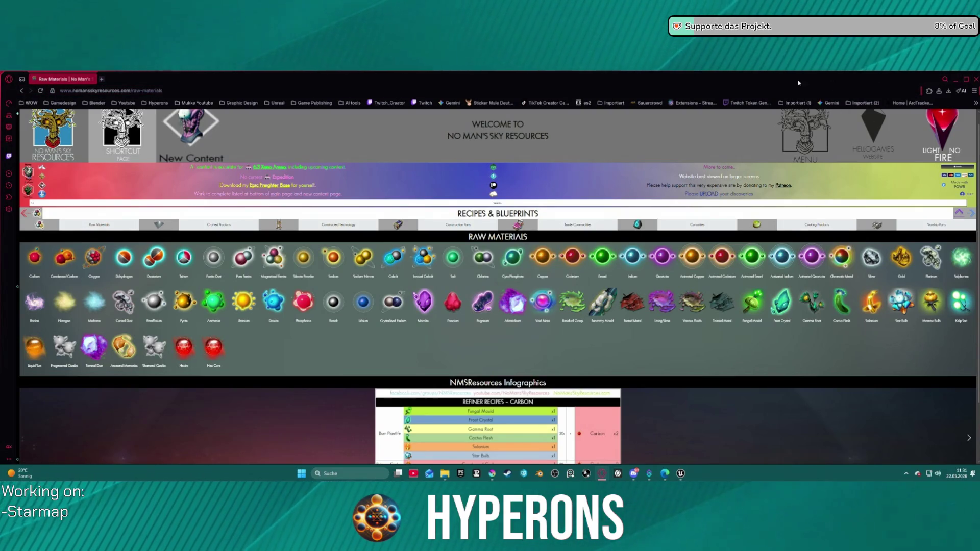
{"action": "key", "text": "alt+Tab"}
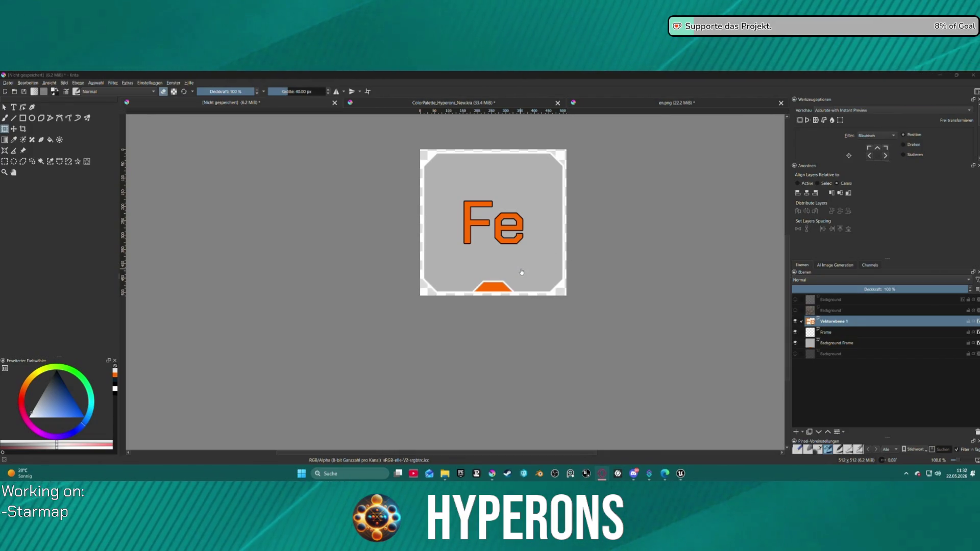
- Switch to Unreal Editor and show the UI Icons folder containing the T_Resource_Test texture
{"action": "left_click", "coordinate": [680, 473]}
{"action": "left_click", "coordinate": [42, 460]}
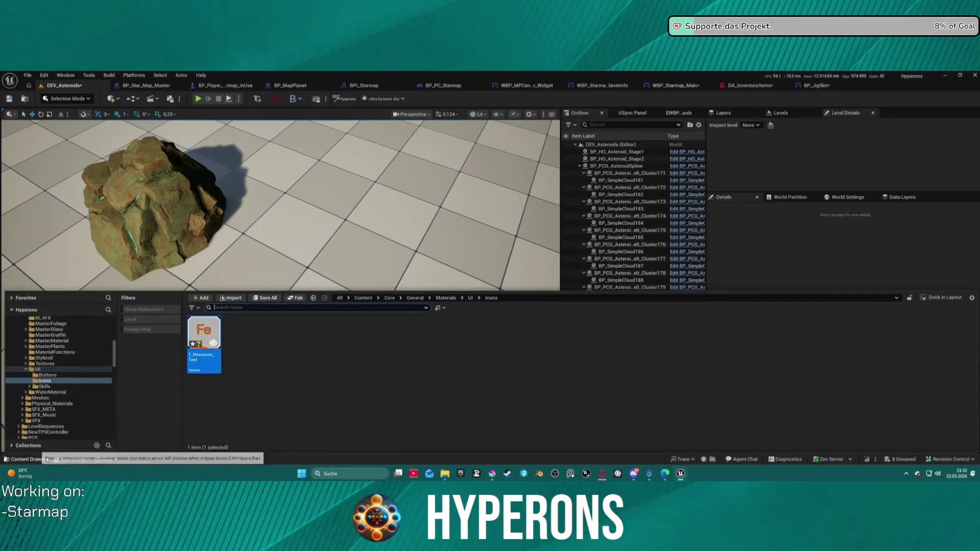
- Browse the folder tree up from Icons through Materials to the General folder
{"action": "scroll", "coordinate": [56, 393], "scroll_direction": "up", "scroll_amount": 3}
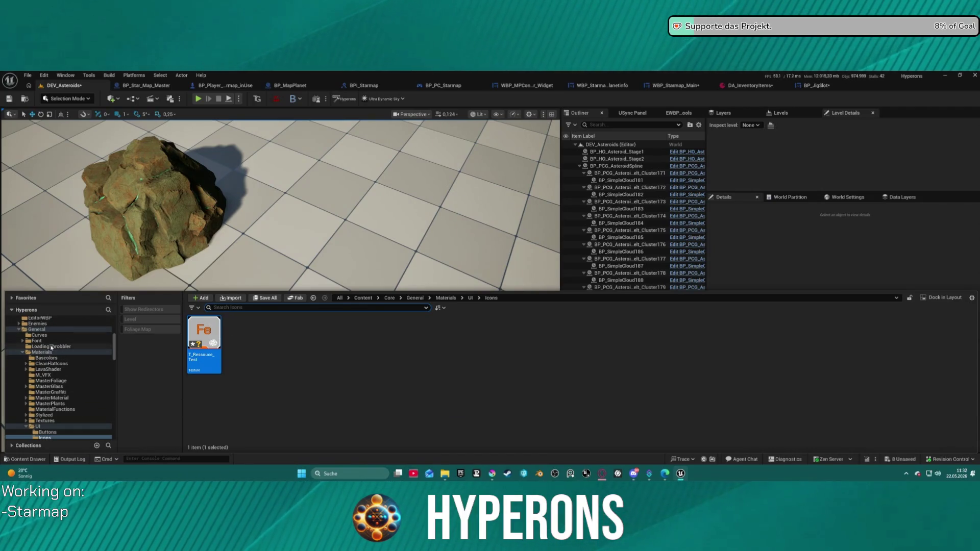
{"action": "double_click", "coordinate": [25, 353]}
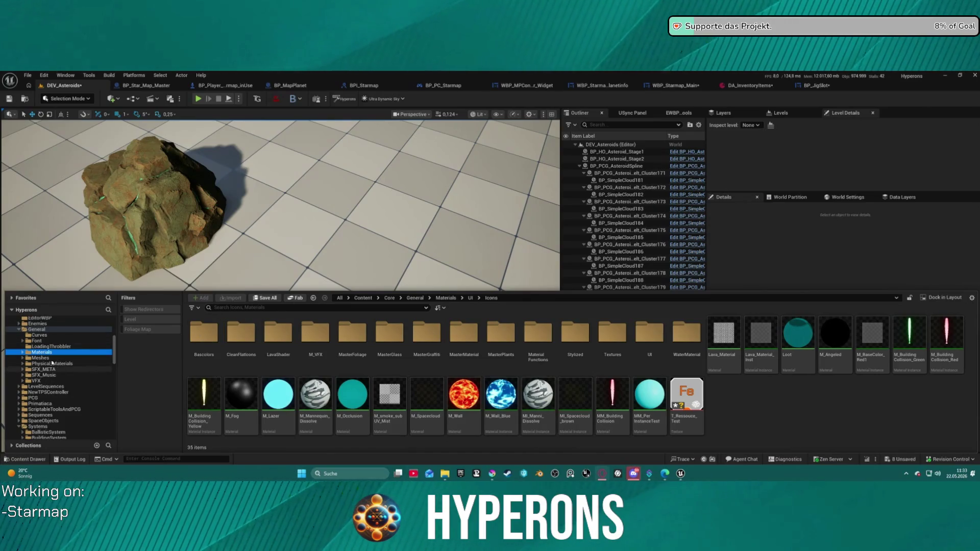
{"action": "scroll", "coordinate": [51, 353], "scroll_direction": "up", "scroll_amount": 2}
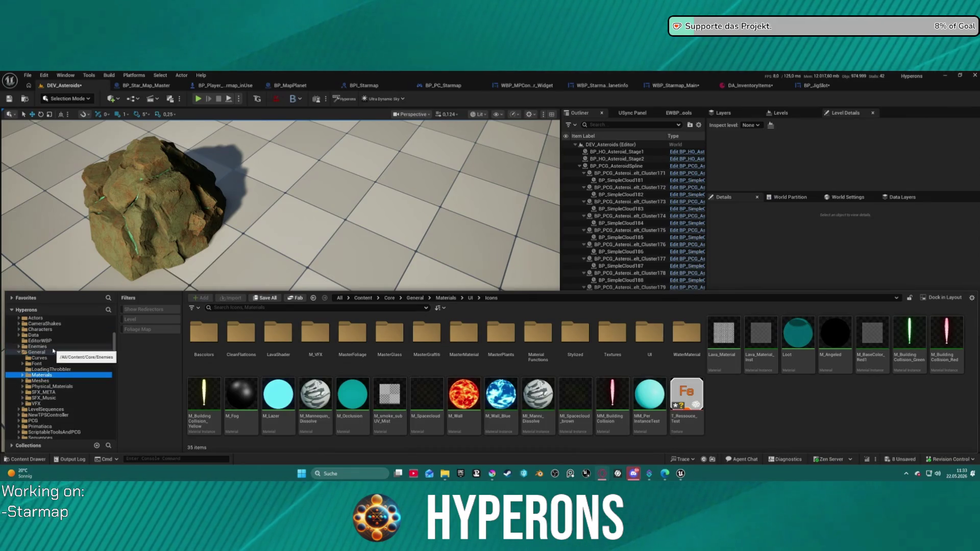
{"action": "scroll", "coordinate": [47, 356], "scroll_direction": "up", "scroll_amount": 1}
{"action": "left_click", "coordinate": [38, 363]}
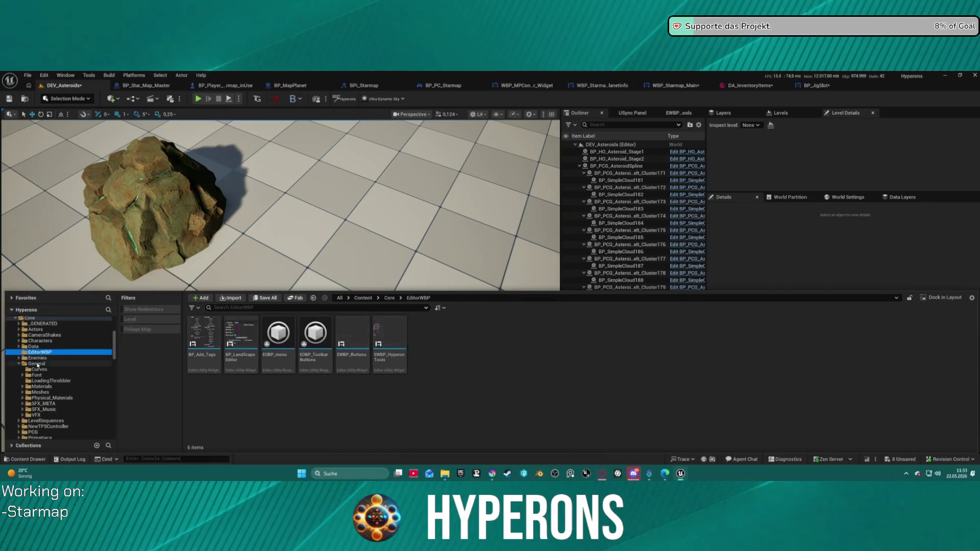
- Search the Content Browser for 'rock', limited to textures, and pick a rock texture
{"action": "type", "text": "map"}
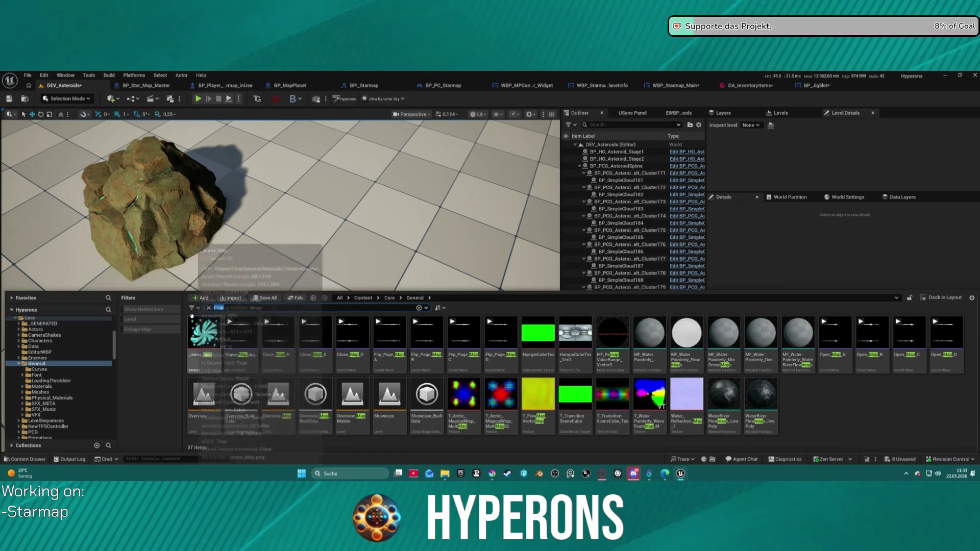
{"action": "type", "text": "rock"}
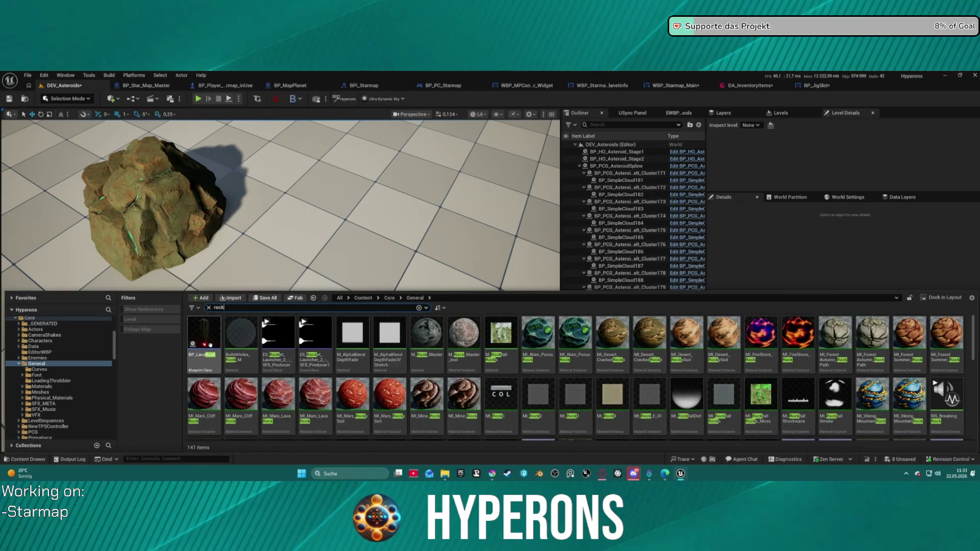
{"action": "left_click", "coordinate": [192, 309]}
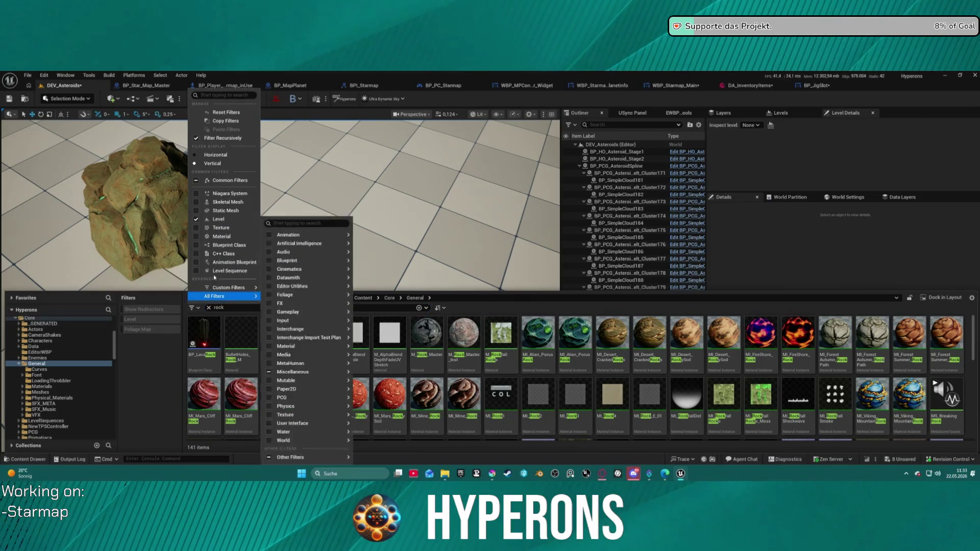
{"action": "left_click", "coordinate": [200, 227]}
{"action": "left_click", "coordinate": [649, 339]}
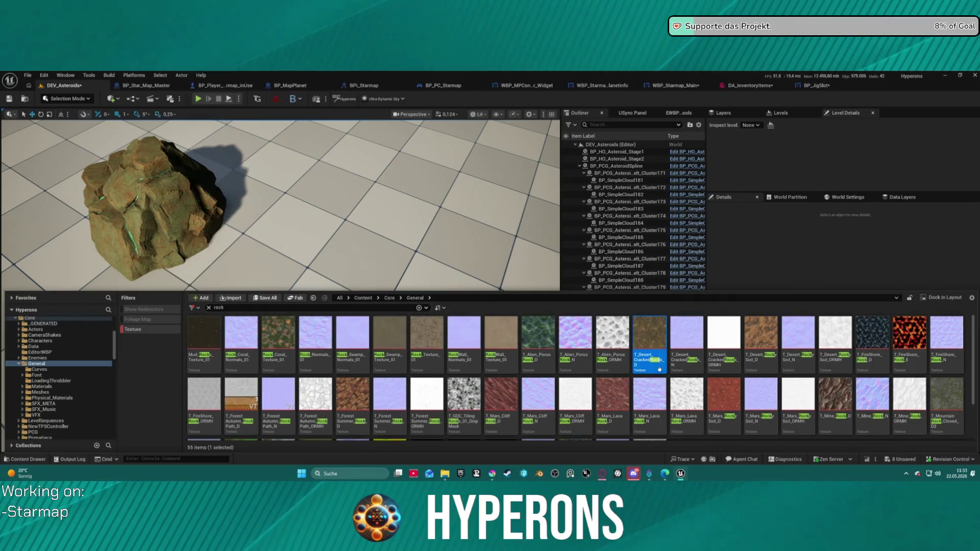
- Clear the 'rock' search and scroll through every texture under General
{"action": "scroll", "coordinate": [613, 367], "scroll_direction": "down", "scroll_amount": 2}
{"action": "scroll", "coordinate": [543, 403], "scroll_direction": "up", "scroll_amount": 1}
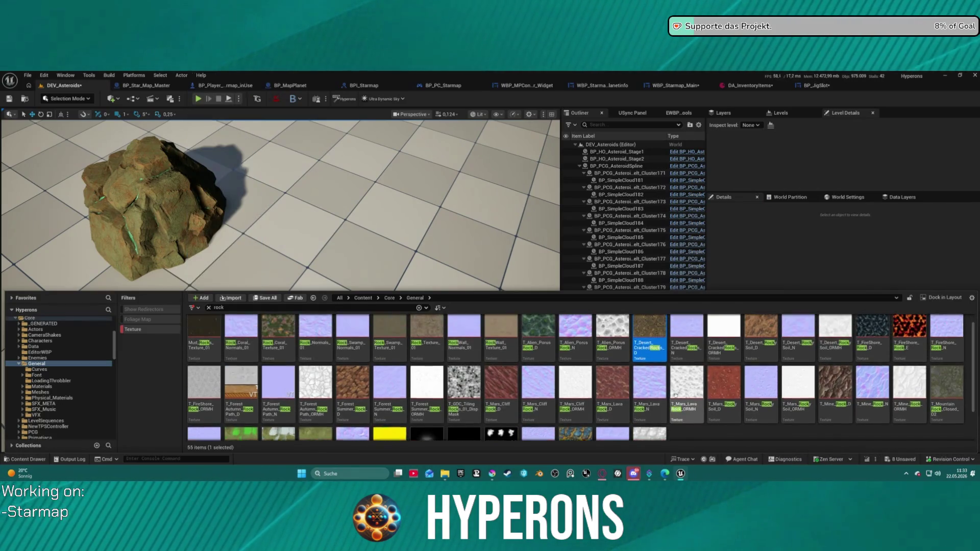
{"action": "scroll", "coordinate": [510, 398], "scroll_direction": "down", "scroll_amount": 1}
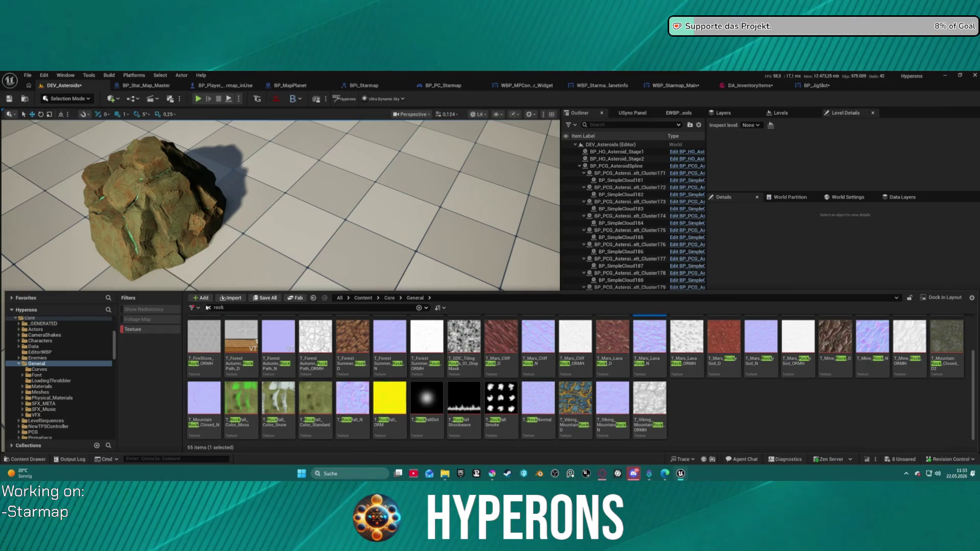
{"action": "left_click", "coordinate": [208, 307]}
{"action": "scroll", "coordinate": [451, 384], "scroll_direction": "up", "scroll_amount": 1}
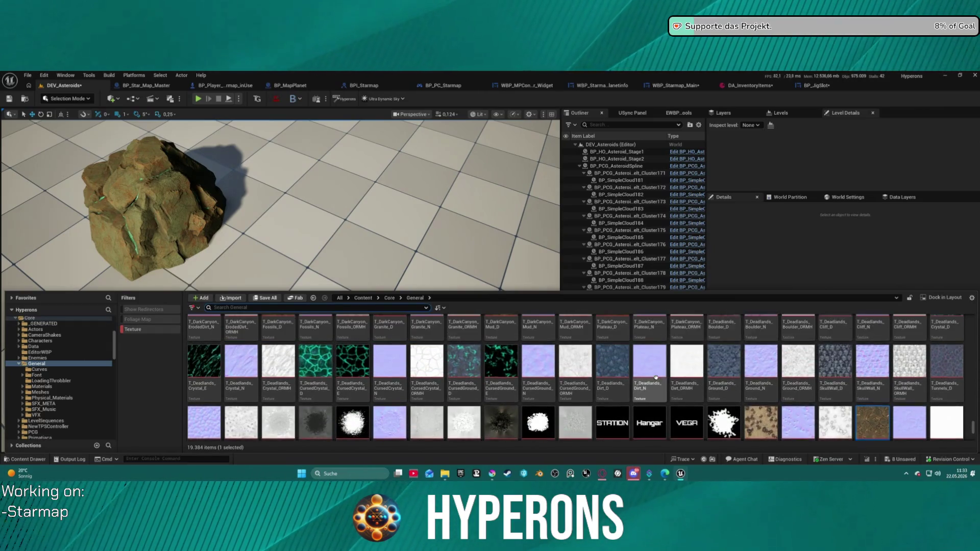
{"action": "scroll", "coordinate": [752, 392], "scroll_direction": "down", "scroll_amount": 2}
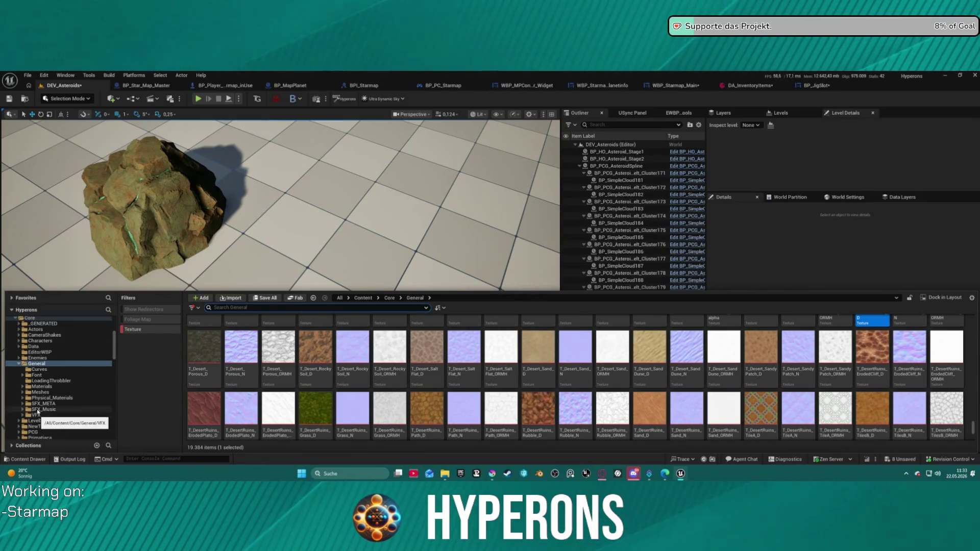
{"action": "left_click", "coordinate": [47, 393]}
- Scroll through the long list of Materials and General icon textures
{"action": "left_click", "coordinate": [45, 386]}
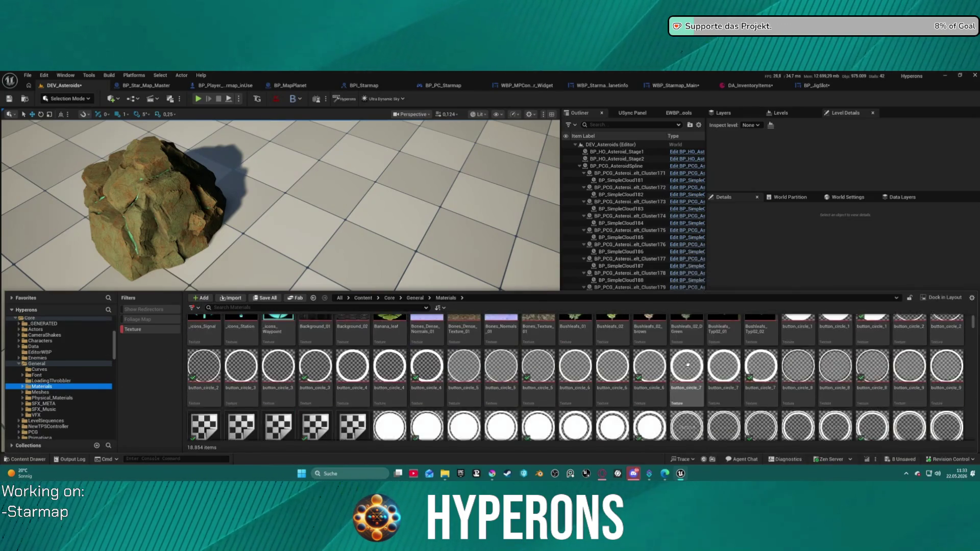
{"action": "scroll", "coordinate": [687, 364], "scroll_direction": "up", "scroll_amount": 3}
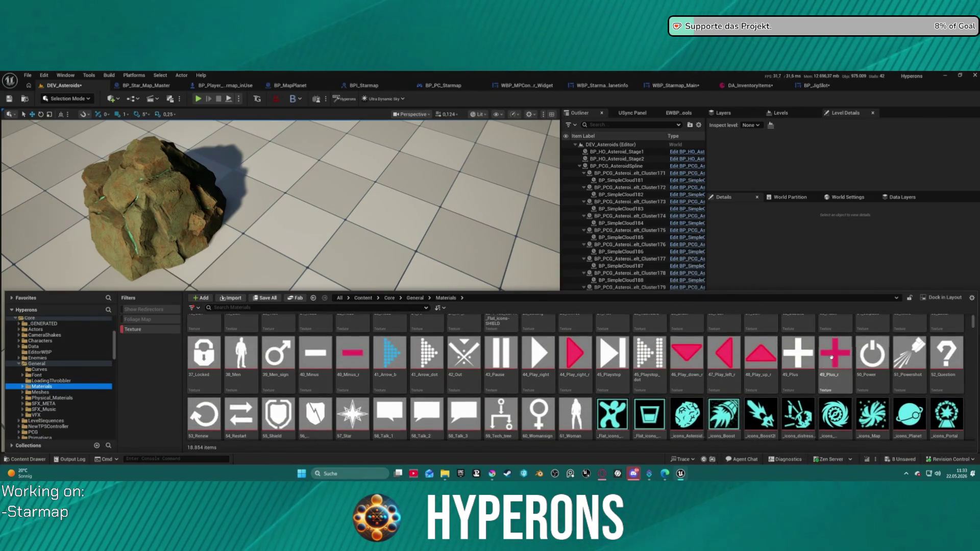
{"action": "scroll", "coordinate": [664, 360], "scroll_direction": "down", "scroll_amount": 10}
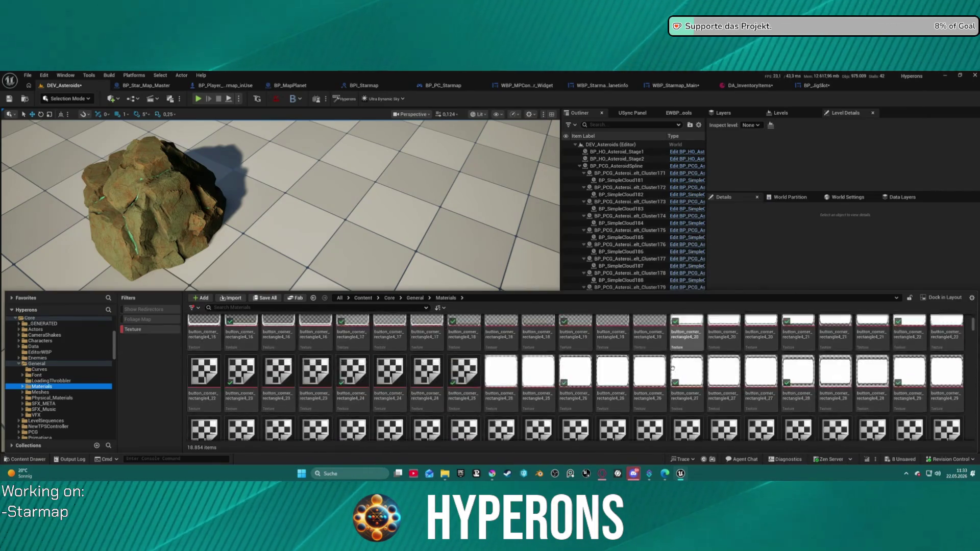
{"action": "scroll", "coordinate": [672, 366], "scroll_direction": "down", "scroll_amount": 10}
{"action": "scroll", "coordinate": [676, 373], "scroll_direction": "down", "scroll_amount": 5}
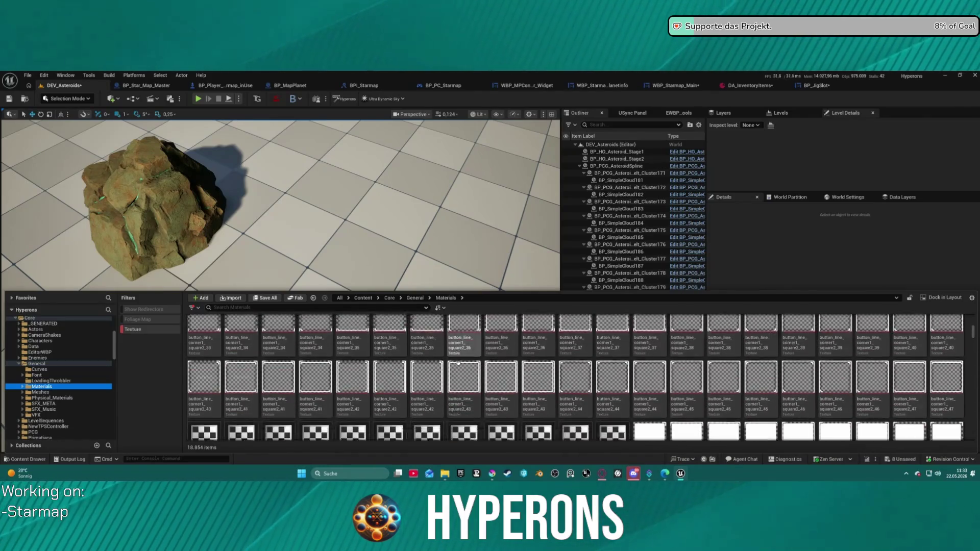
{"action": "scroll", "coordinate": [570, 371], "scroll_direction": "down", "scroll_amount": 3}
{"action": "scroll", "coordinate": [611, 372], "scroll_direction": "down", "scroll_amount": 15}
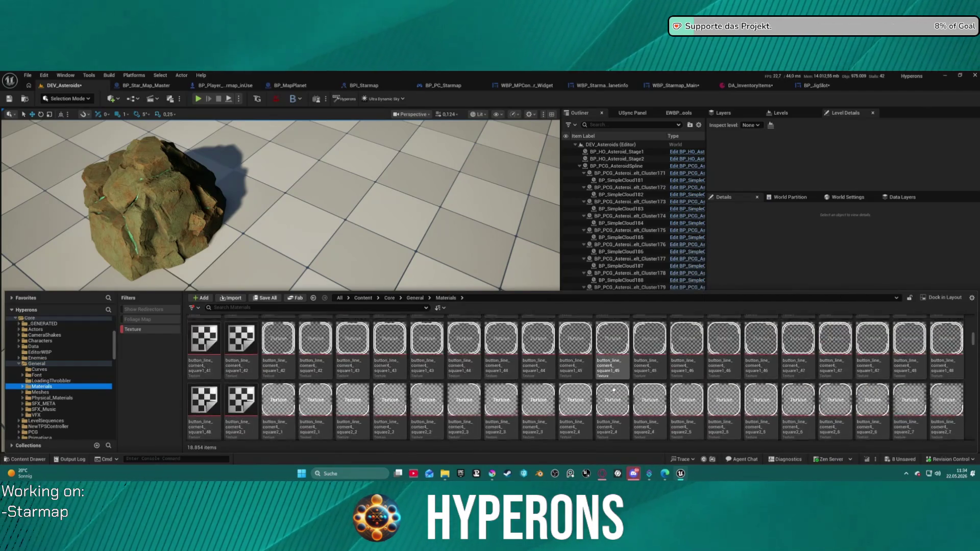
{"action": "scroll", "coordinate": [613, 390], "scroll_direction": "down", "scroll_amount": 5}
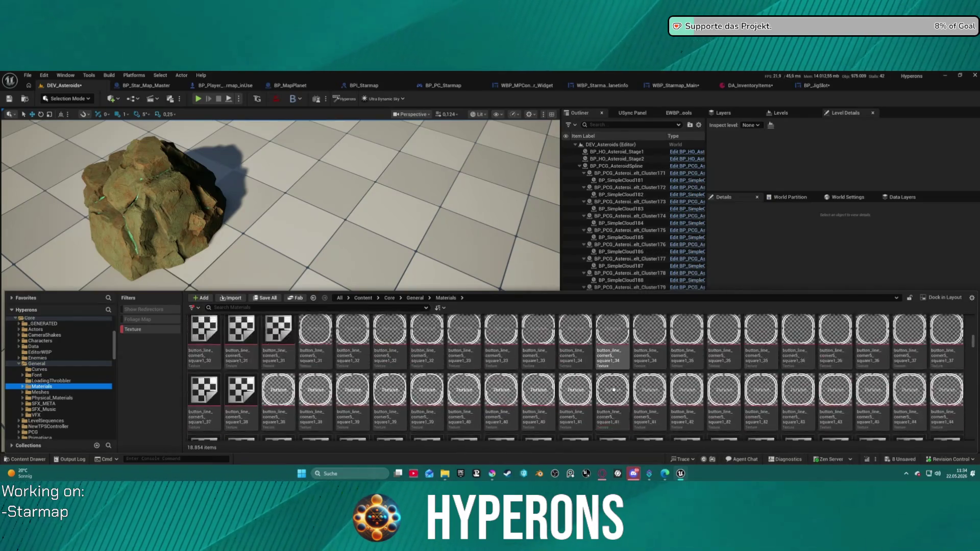
{"action": "scroll", "coordinate": [614, 391], "scroll_direction": "down", "scroll_amount": 5}
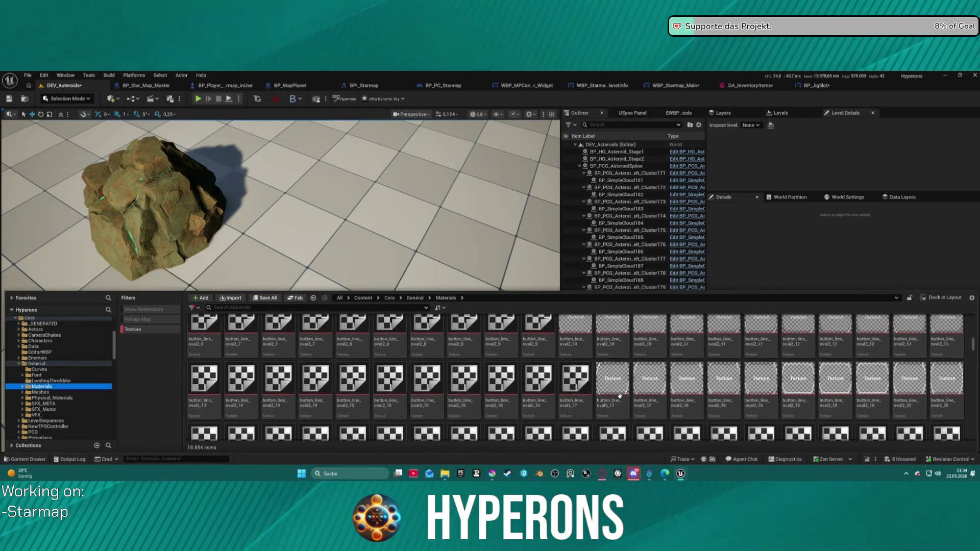
{"action": "scroll", "coordinate": [619, 395], "scroll_direction": "down", "scroll_amount": 5}
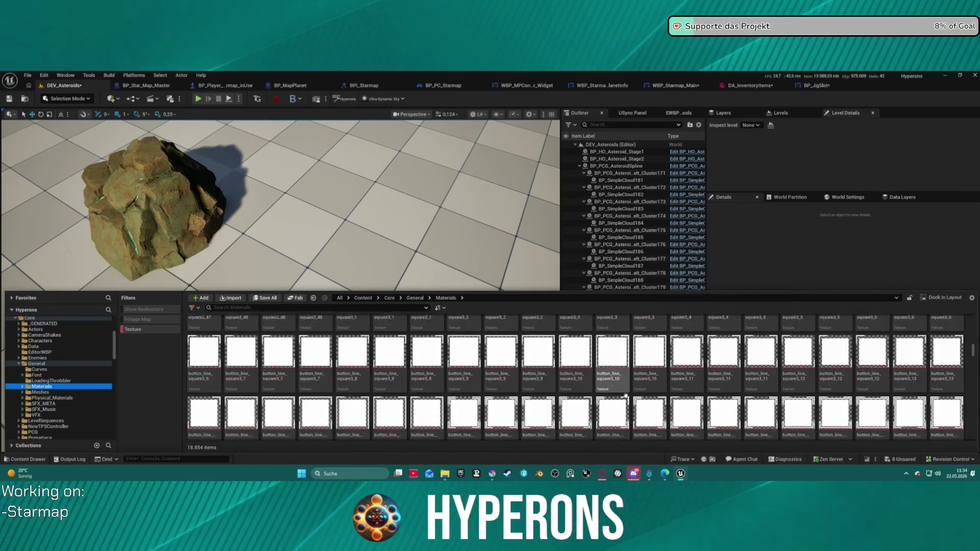
{"action": "scroll", "coordinate": [624, 395], "scroll_direction": "down", "scroll_amount": 5}
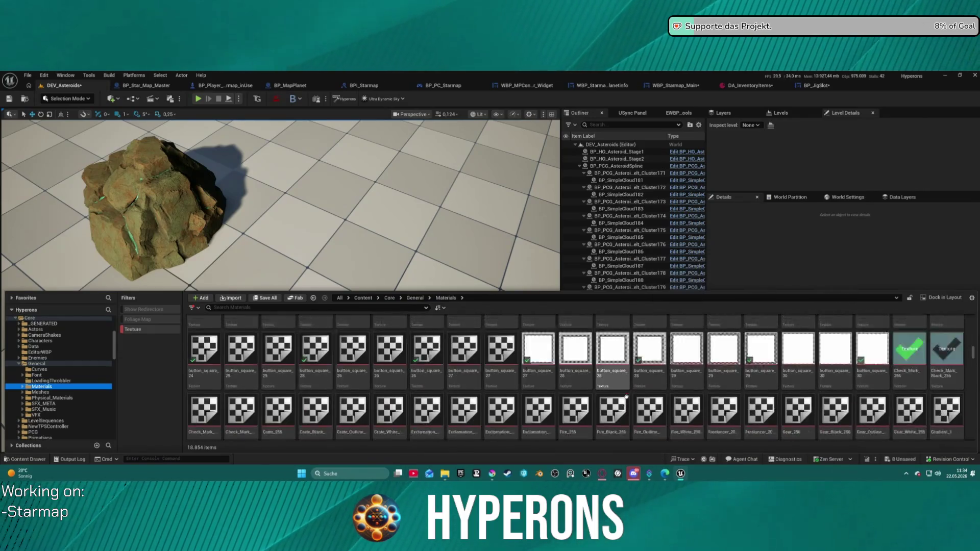
{"action": "scroll", "coordinate": [625, 393], "scroll_direction": "down", "scroll_amount": 5}
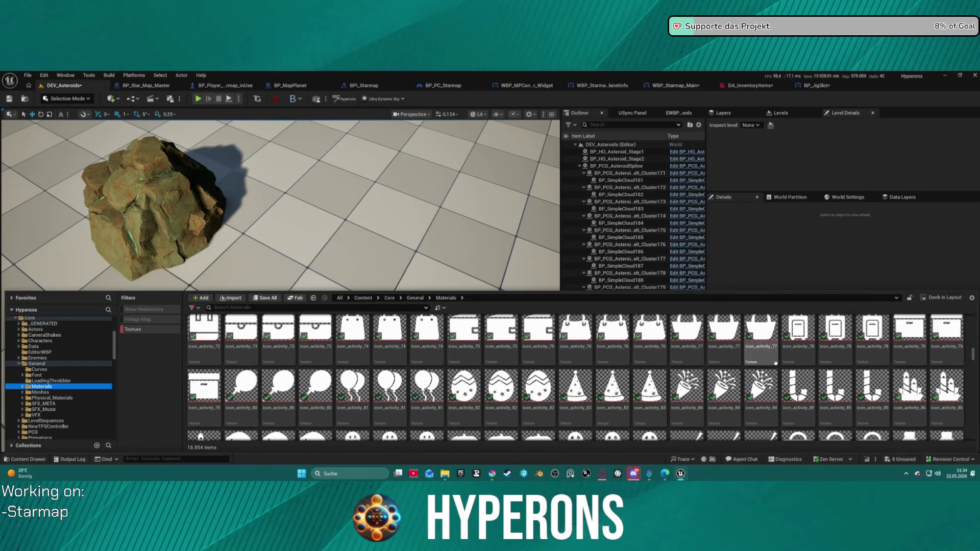
{"action": "scroll", "coordinate": [765, 371], "scroll_direction": "up", "scroll_amount": 5}
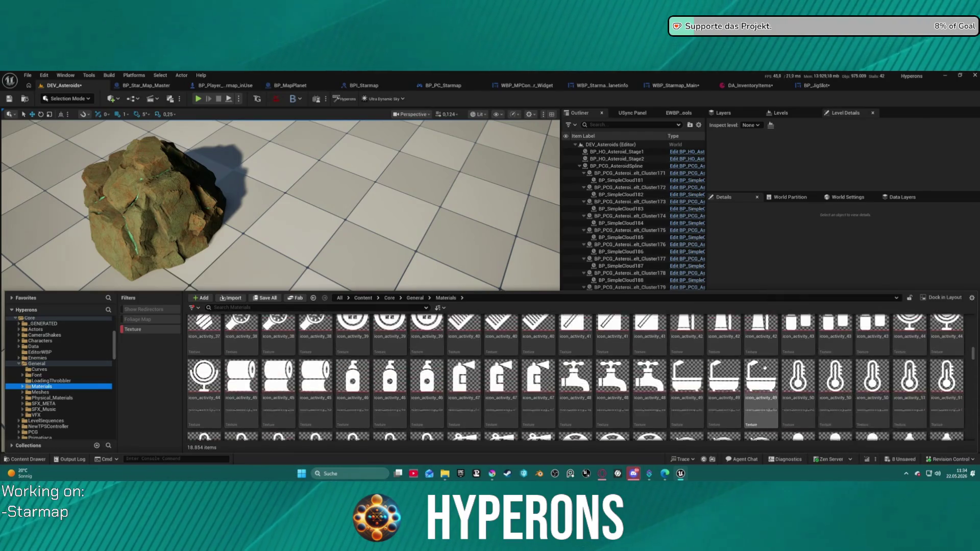
{"action": "scroll", "coordinate": [762, 363], "scroll_direction": "down", "scroll_amount": 15}
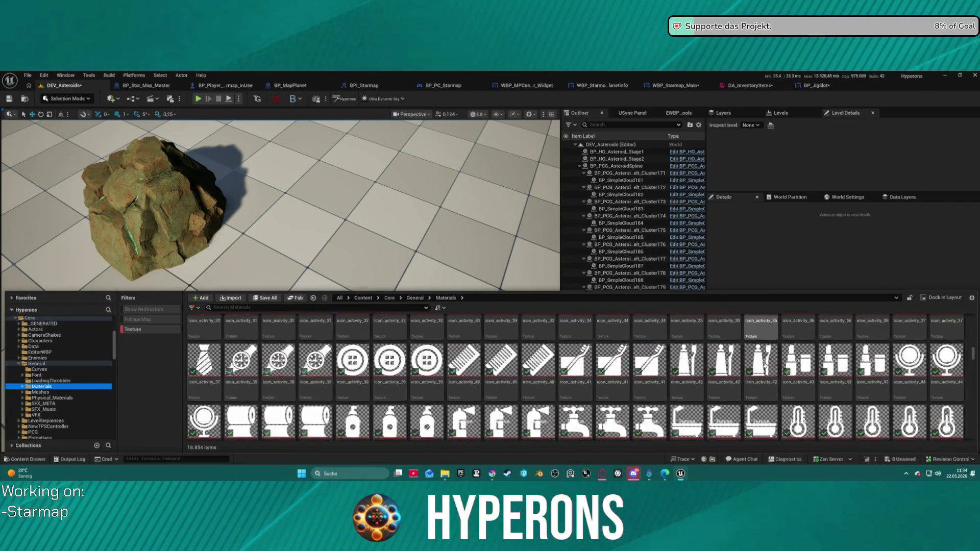
{"action": "scroll", "coordinate": [763, 361], "scroll_direction": "down", "scroll_amount": 20}
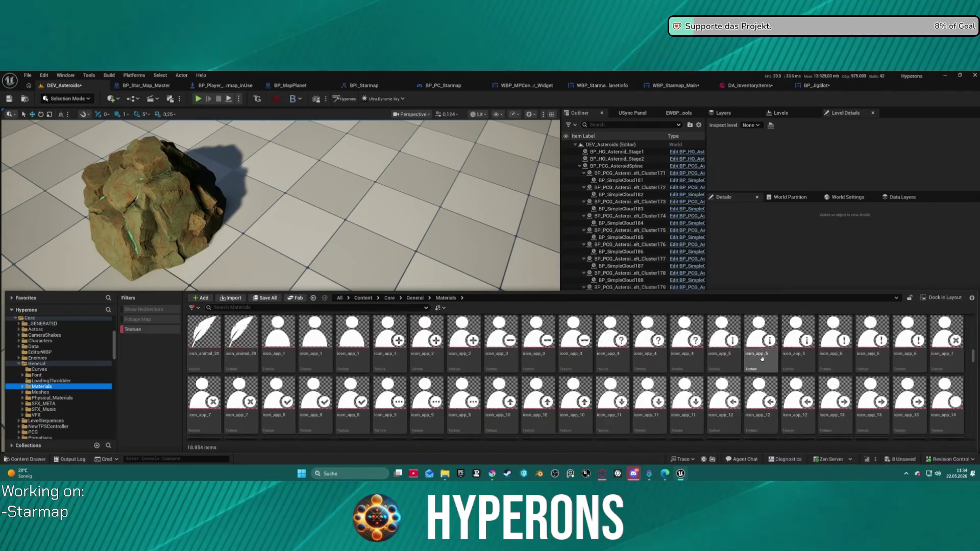
{"action": "scroll", "coordinate": [762, 359], "scroll_direction": "down", "scroll_amount": 8}
{"action": "scroll", "coordinate": [762, 358], "scroll_direction": "down", "scroll_amount": 10}
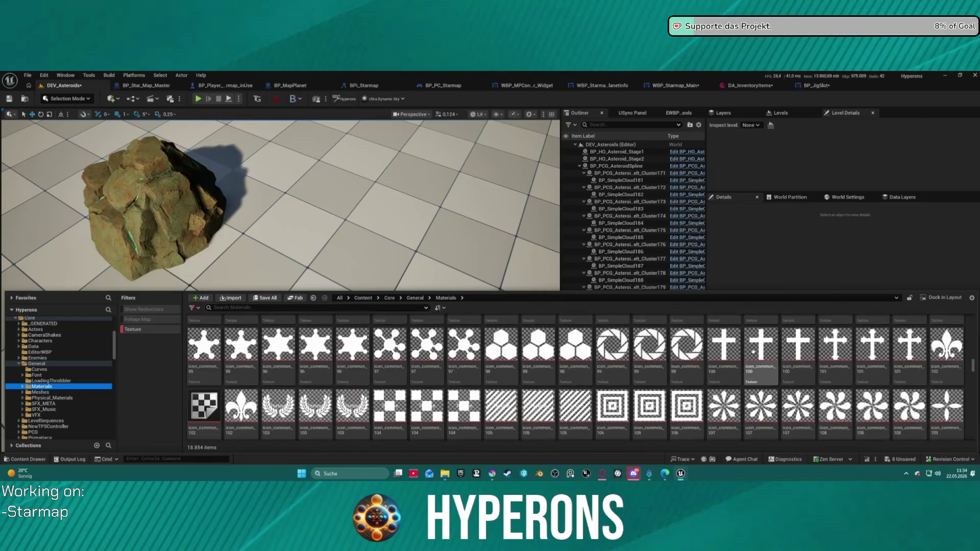
{"action": "scroll", "coordinate": [752, 351], "scroll_direction": "down", "scroll_amount": 5}
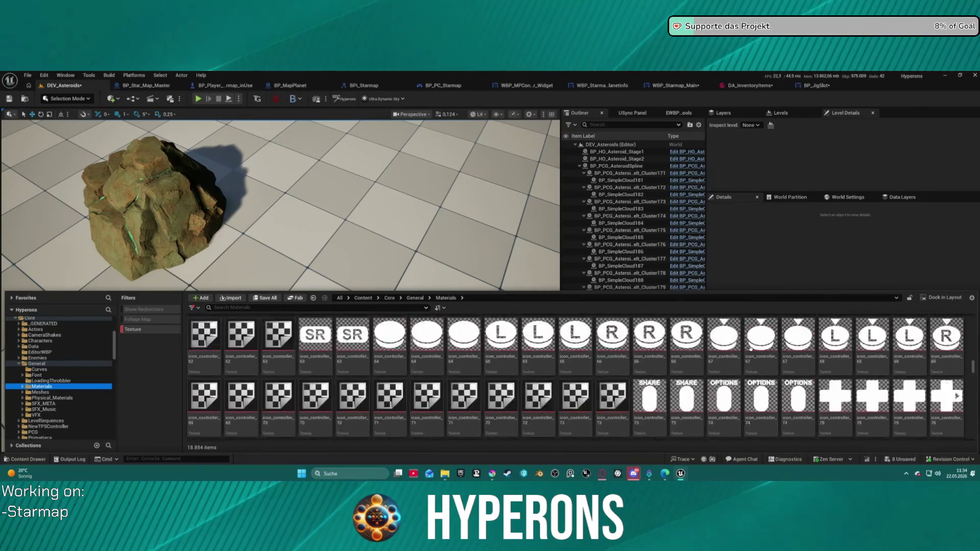
{"action": "scroll", "coordinate": [750, 348], "scroll_direction": "down", "scroll_amount": 3}
{"action": "scroll", "coordinate": [750, 349], "scroll_direction": "up", "scroll_amount": 2}
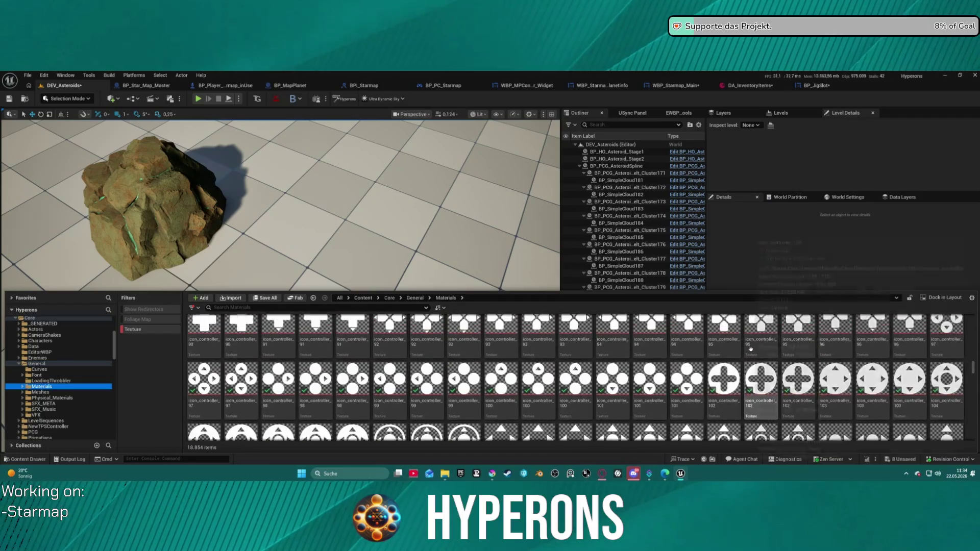
{"action": "scroll", "coordinate": [750, 350], "scroll_direction": "down", "scroll_amount": 15}
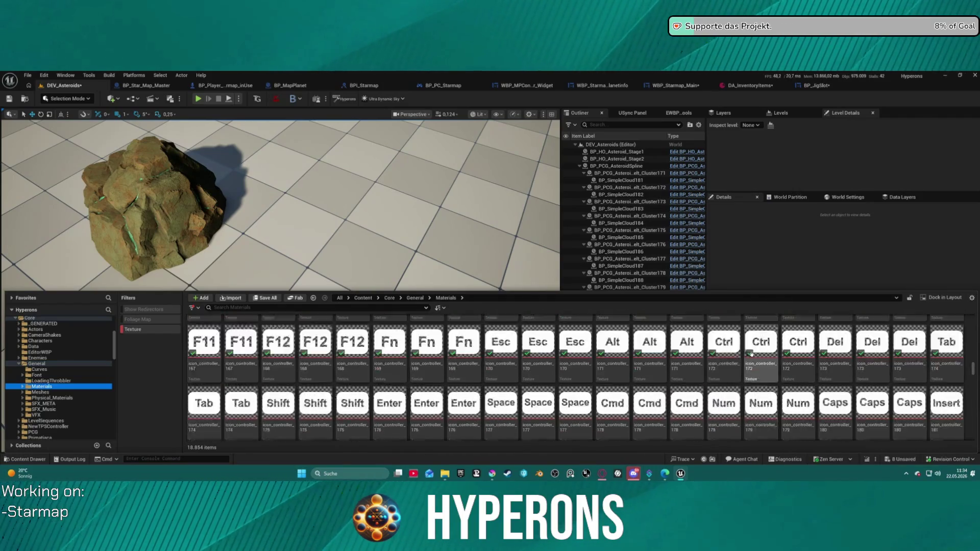
{"action": "scroll", "coordinate": [751, 352], "scroll_direction": "down", "scroll_amount": 15}
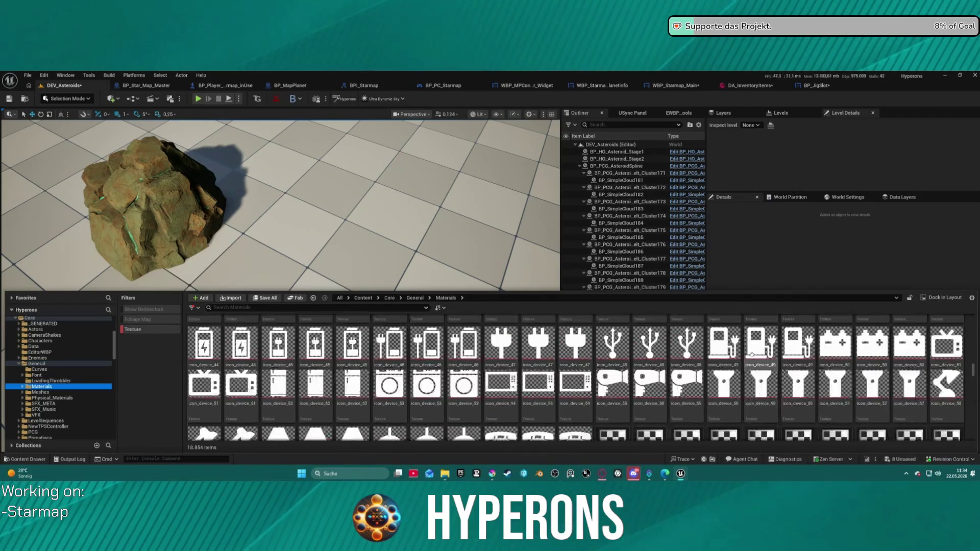
{"action": "scroll", "coordinate": [751, 354], "scroll_direction": "down", "scroll_amount": 5}
{"action": "scroll", "coordinate": [751, 355], "scroll_direction": "down", "scroll_amount": 10}
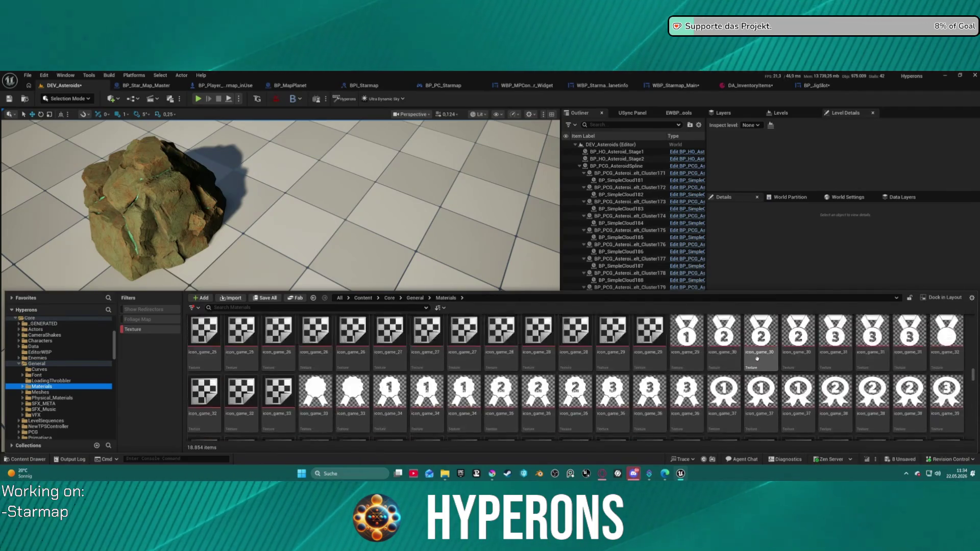
{"action": "scroll", "coordinate": [757, 359], "scroll_direction": "down", "scroll_amount": 3}
{"action": "scroll", "coordinate": [768, 369], "scroll_direction": "down", "scroll_amount": 5}
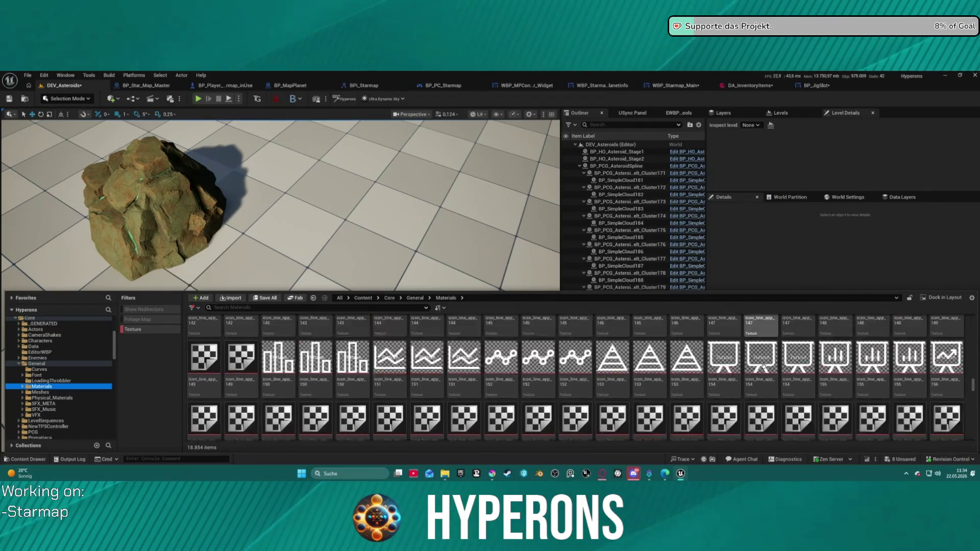
{"action": "scroll", "coordinate": [763, 365], "scroll_direction": "down", "scroll_amount": 5}
{"action": "scroll", "coordinate": [761, 365], "scroll_direction": "down", "scroll_amount": 10}
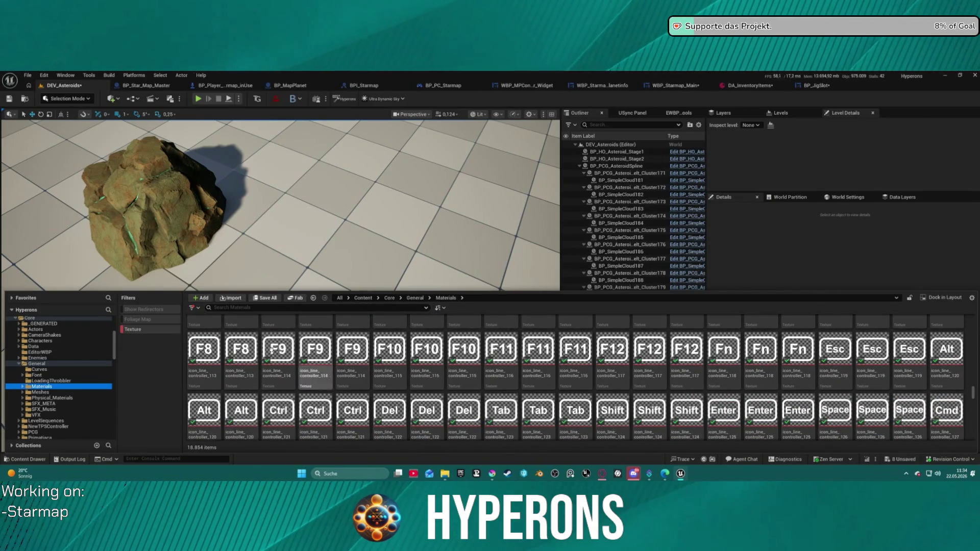
- Collapse the General folder and show the ActionRPGStarterSystem folder's 608 textures
{"action": "left_click", "coordinate": [20, 364]}
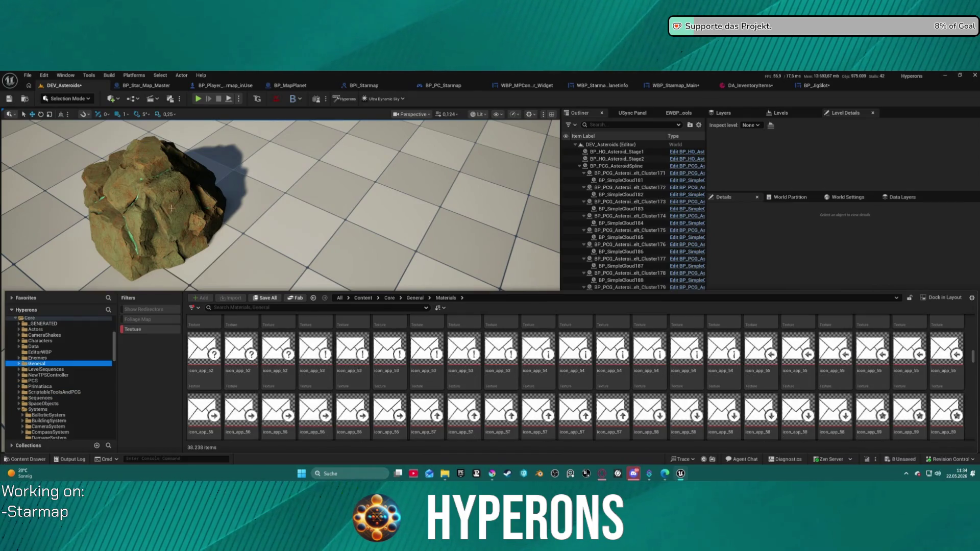
{"action": "scroll", "coordinate": [72, 380], "scroll_direction": "up", "scroll_amount": 5}
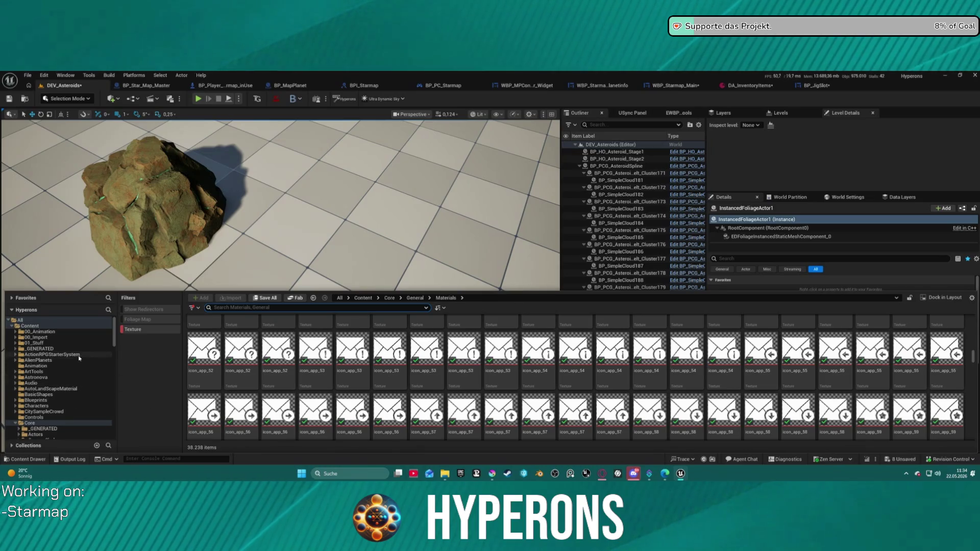
{"action": "left_click", "coordinate": [79, 355]}
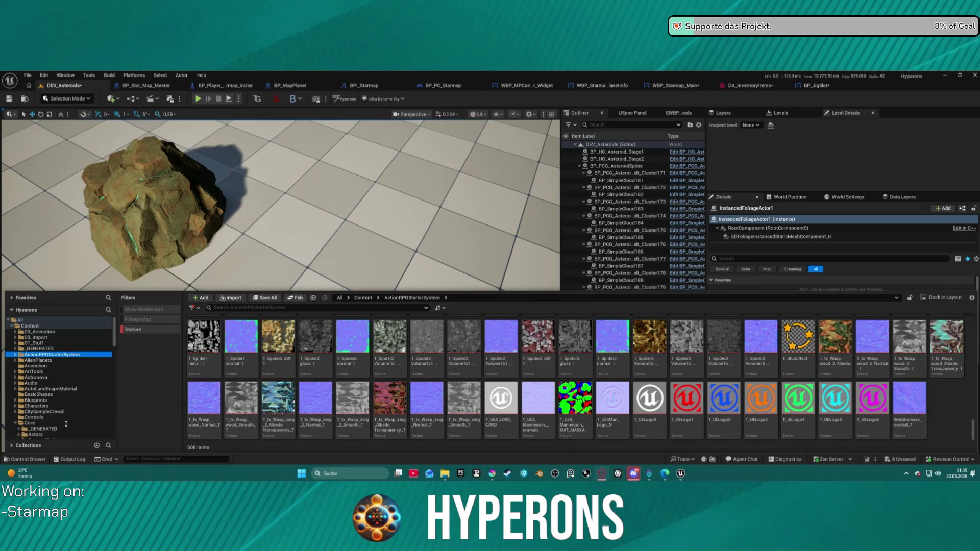
- Go to ActionRPGStarterSystem's Rocks folder and remove the Texture filter to list all 91 assets
{"action": "left_click", "coordinate": [15, 354]}
{"action": "scroll", "coordinate": [41, 366], "scroll_direction": "down", "scroll_amount": 5}
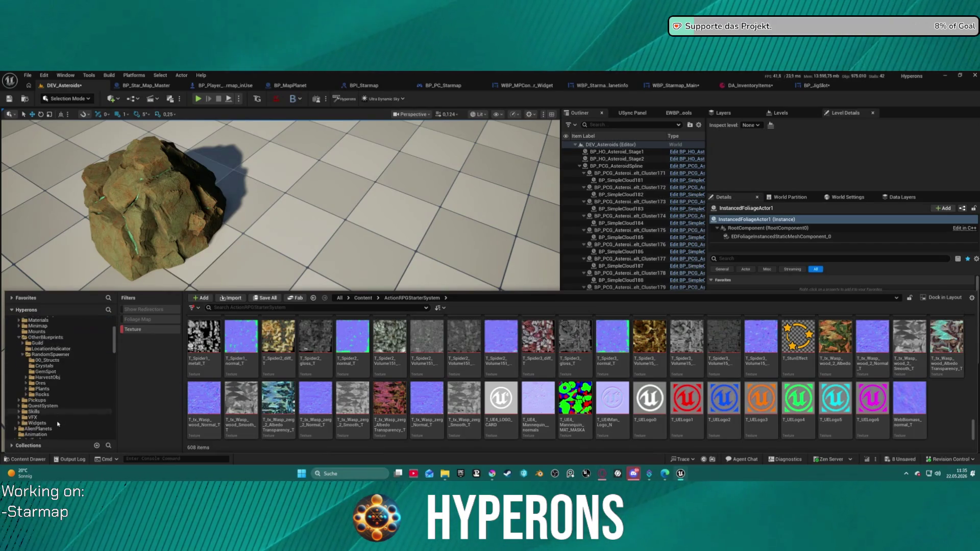
{"action": "left_click", "coordinate": [49, 365]}
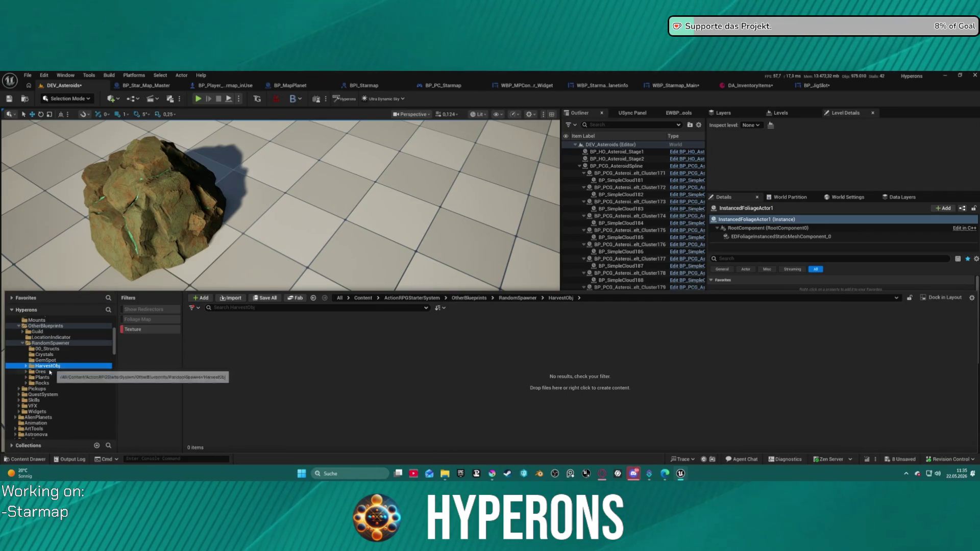
{"action": "left_click", "coordinate": [41, 382]}
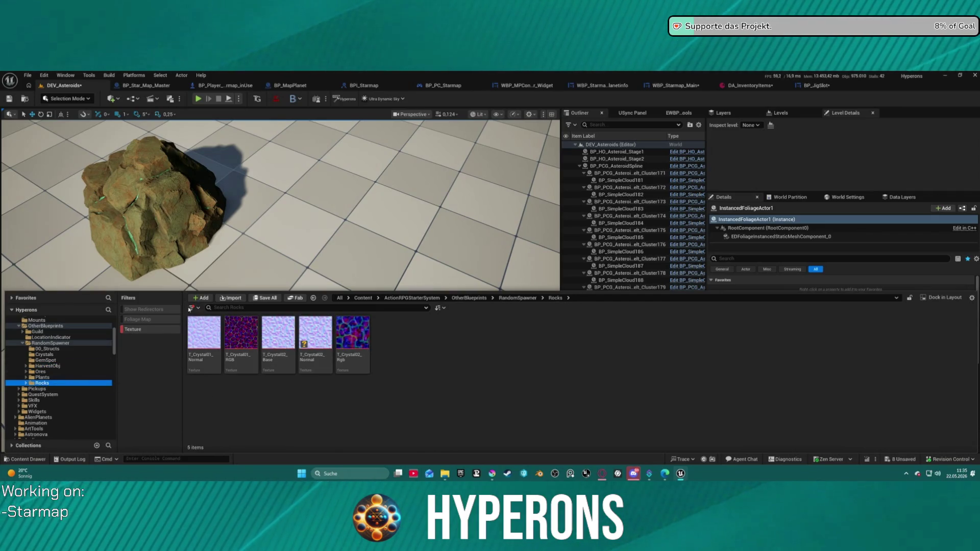
{"action": "left_click", "coordinate": [189, 309]}
{"action": "left_click", "coordinate": [209, 98]}
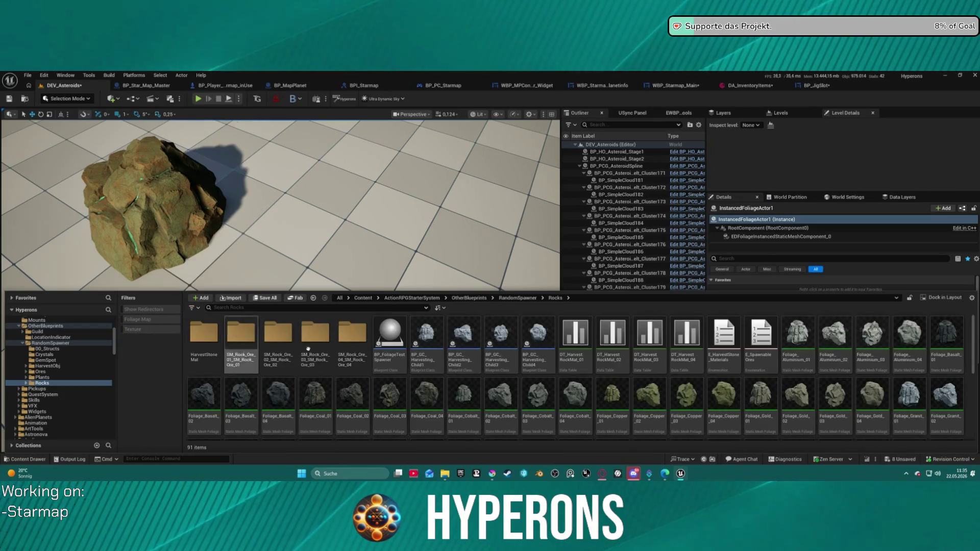
- Open the HO_RockOre1 Blueprint for editing
{"action": "mouse_move", "coordinate": [436, 356]}
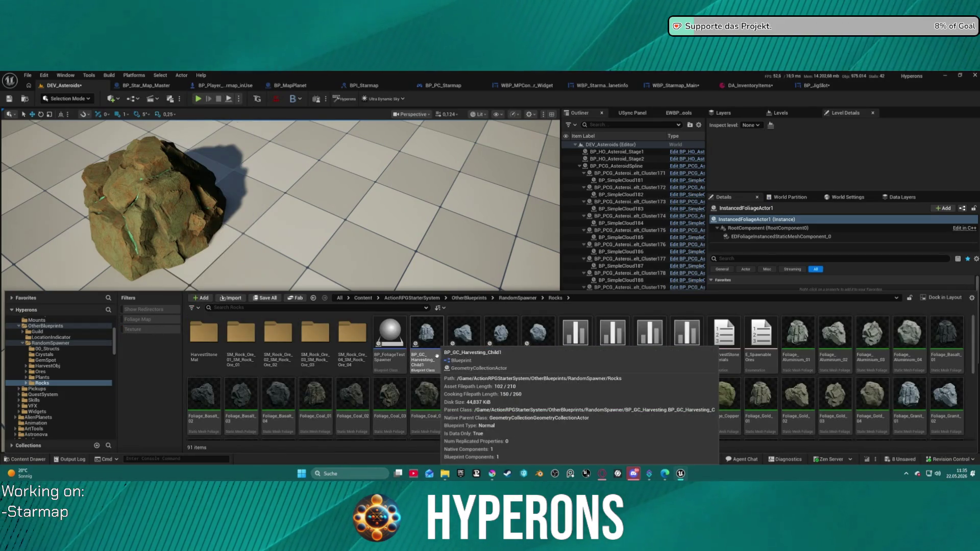
{"action": "scroll", "coordinate": [327, 383], "scroll_direction": "down", "scroll_amount": 5}
{"action": "left_click", "coordinate": [213, 398]}
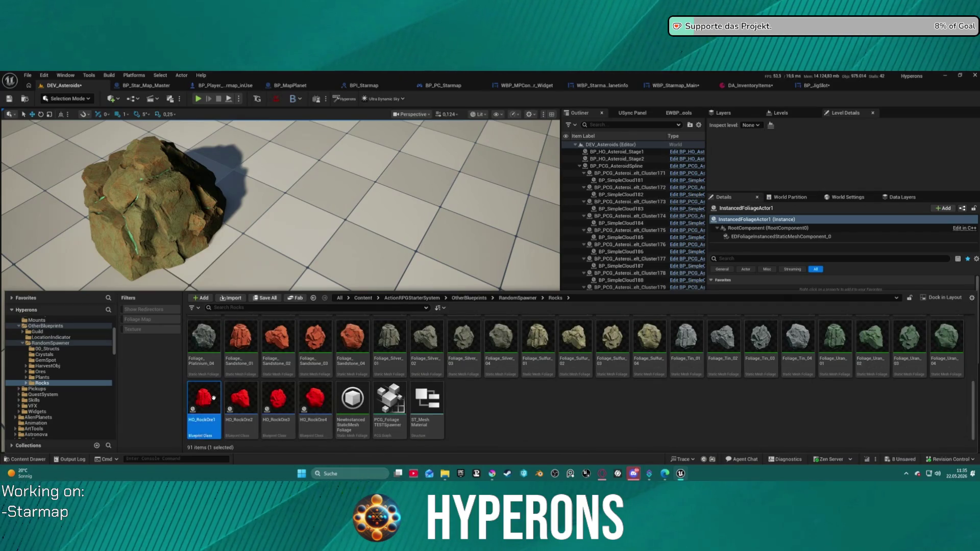
{"action": "double_click", "coordinate": [214, 397]}
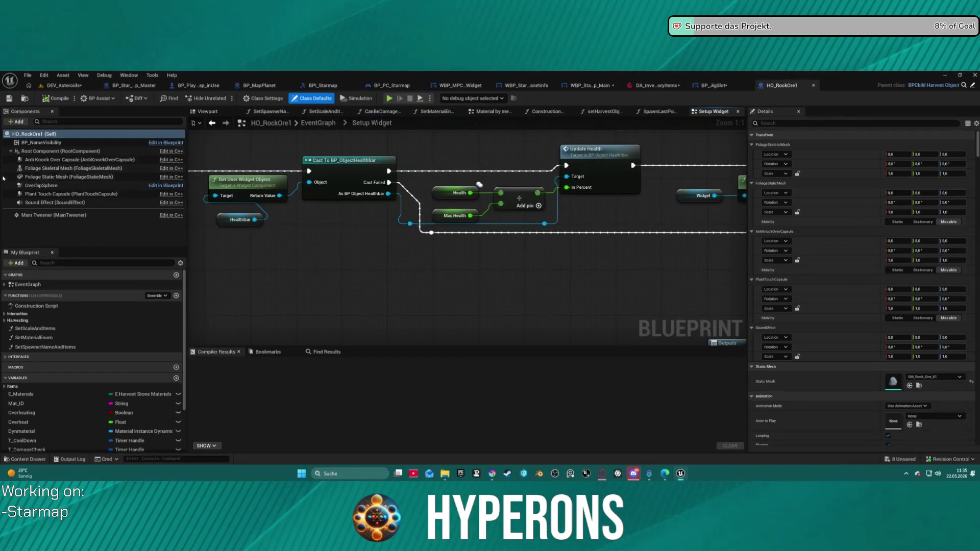
- Find HO_RockOre1's minimap texture and select UI_Icon_Map_Ore in the MapIcons folder
{"action": "scroll", "coordinate": [852, 276], "scroll_direction": "down", "scroll_amount": 10}
{"action": "scroll", "coordinate": [852, 276], "scroll_direction": "down", "scroll_amount": 10}
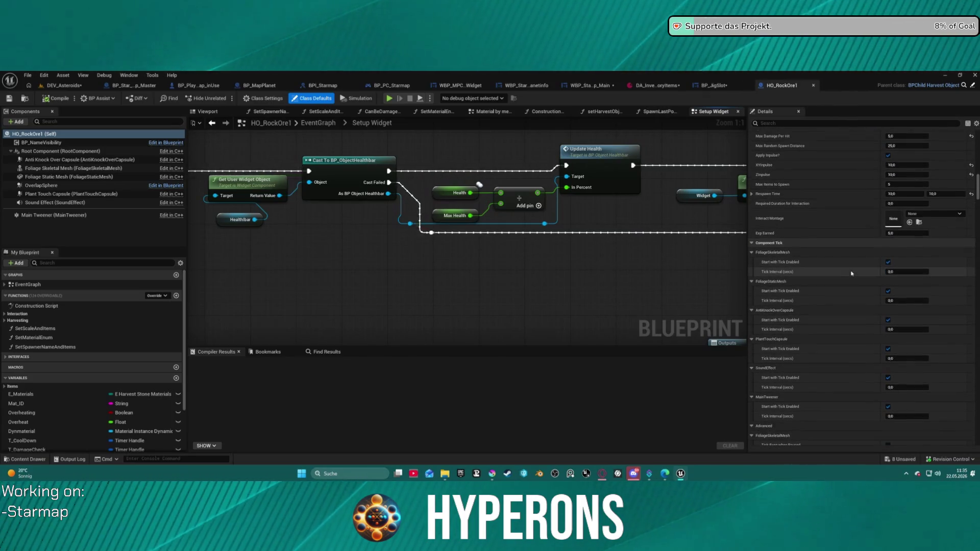
{"action": "scroll", "coordinate": [851, 274], "scroll_direction": "down", "scroll_amount": 10}
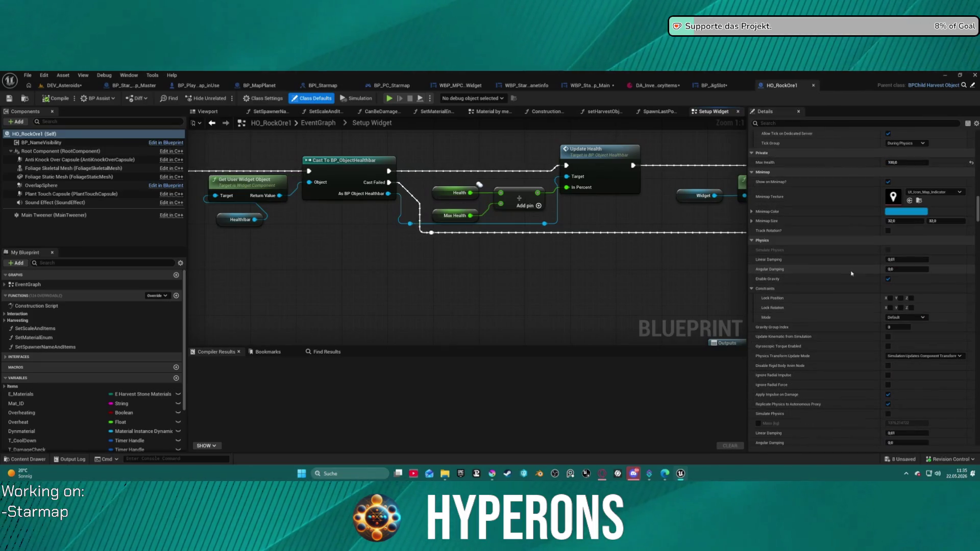
{"action": "left_click", "coordinate": [919, 201]}
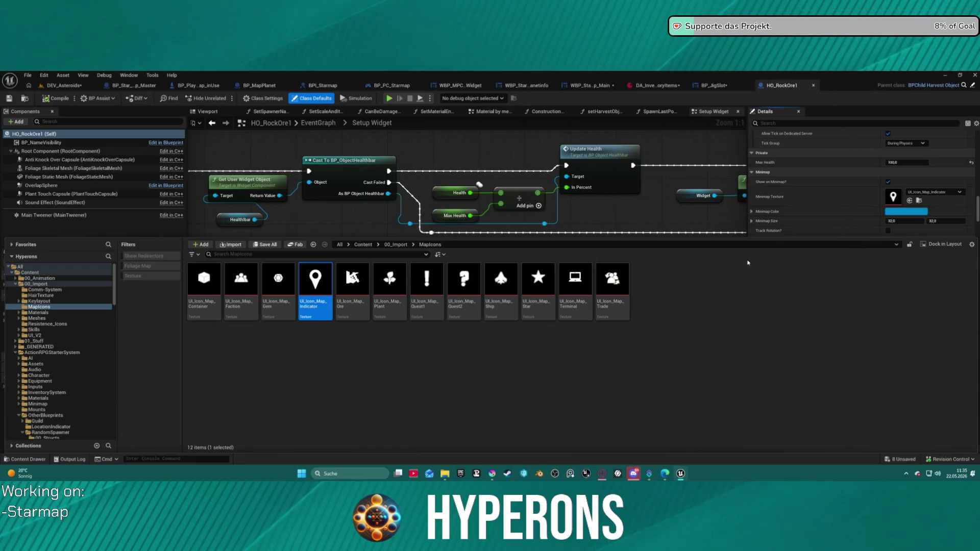
{"action": "left_click", "coordinate": [364, 362]}
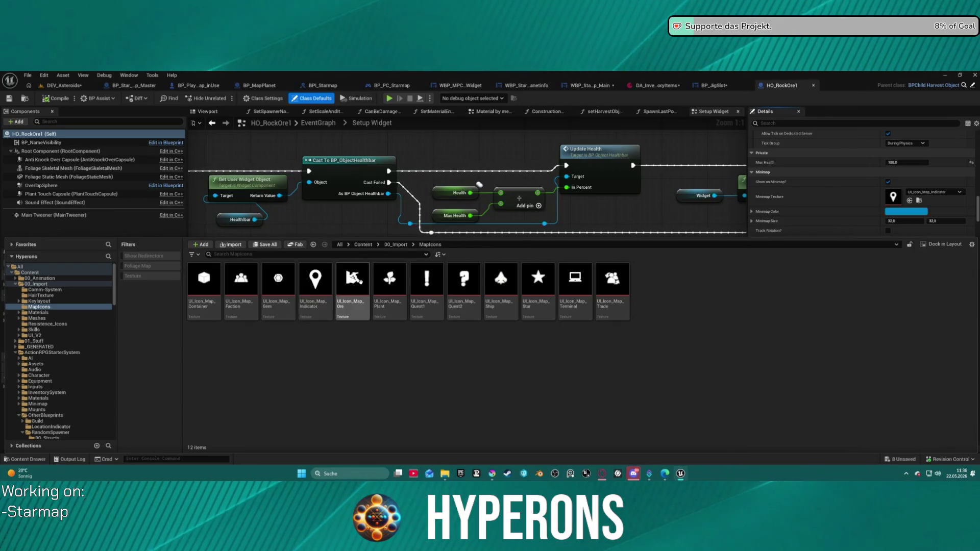
{"action": "right_click", "coordinate": [360, 281]}
{"action": "key", "text": "Escape"}
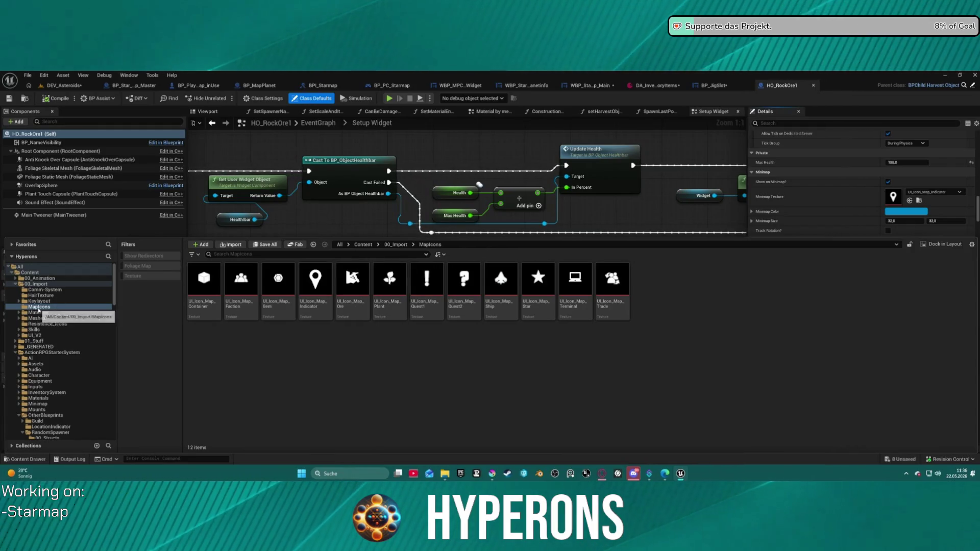
{"action": "left_click", "coordinate": [356, 282]}
- Open the UI_Icon_Map_Ore texture, then check the DEV_Asteroids level
{"action": "double_click", "coordinate": [356, 282]}
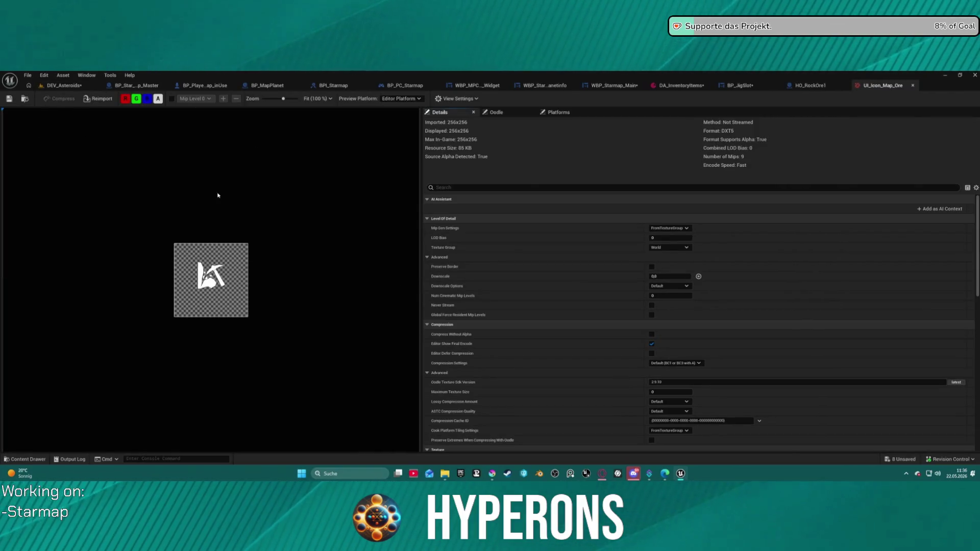
{"action": "left_click", "coordinate": [61, 86]}
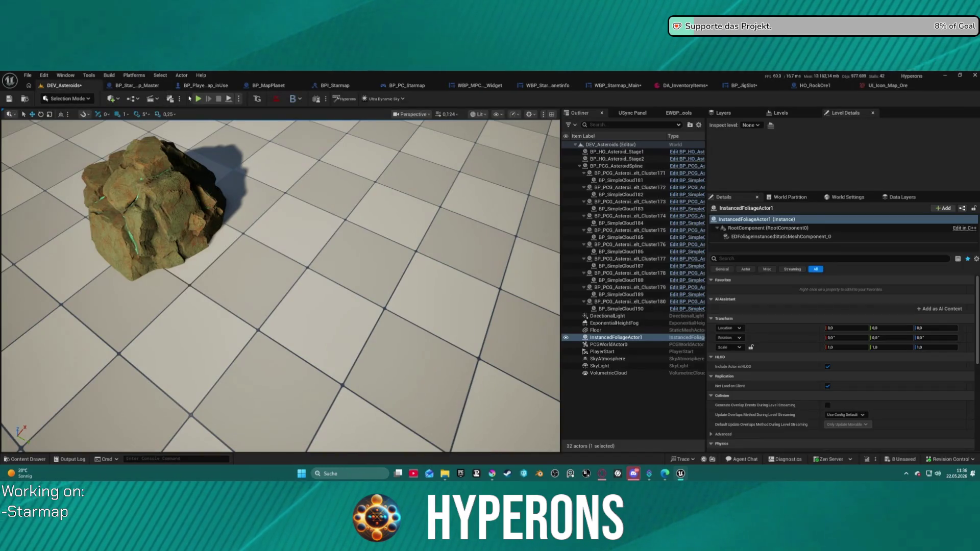
{"action": "key", "text": "ctrl+space"}
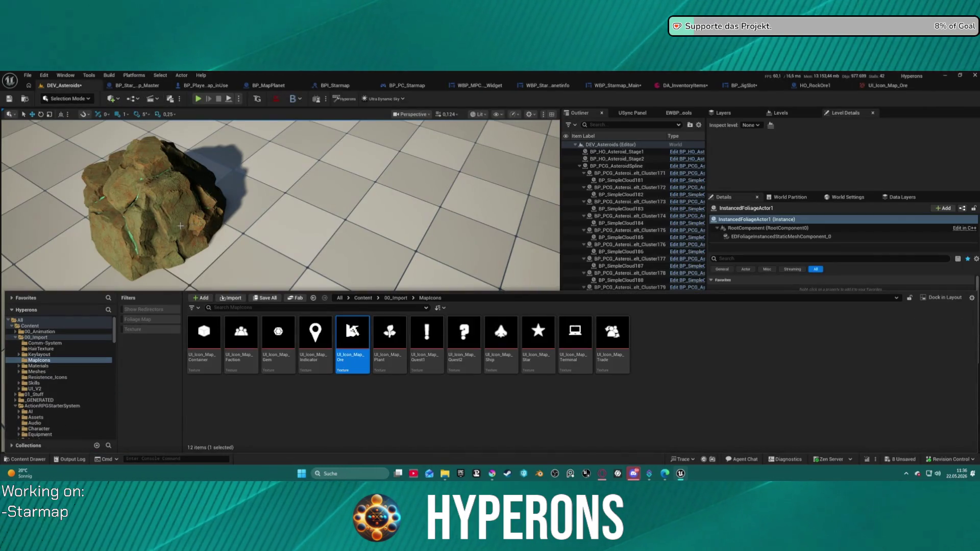
{"action": "left_click", "coordinate": [725, 133]}
- From HO_RockOre1, browse to the Ores folder and open BPChild_HO_Ore_Aluminium
{"action": "left_click", "coordinate": [815, 85]}
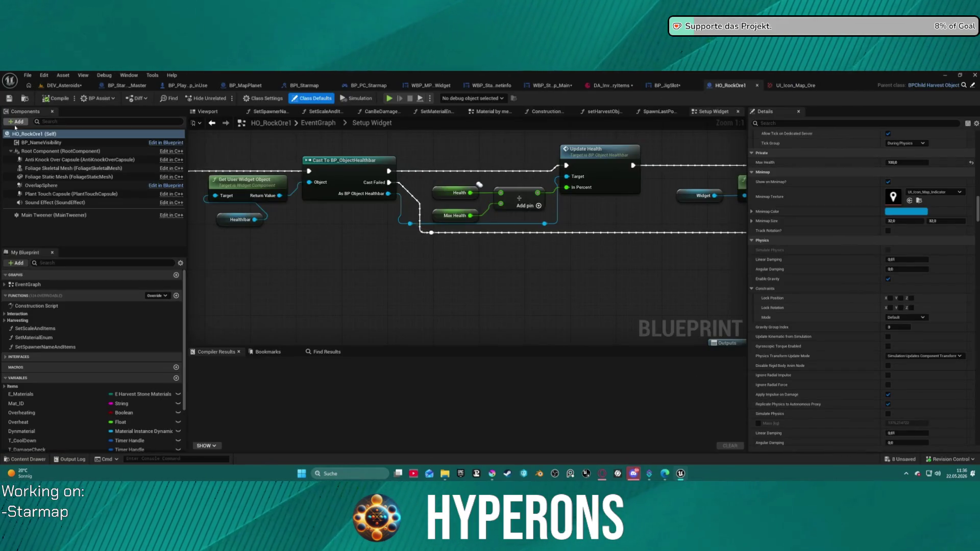
{"action": "left_click", "coordinate": [26, 99]}
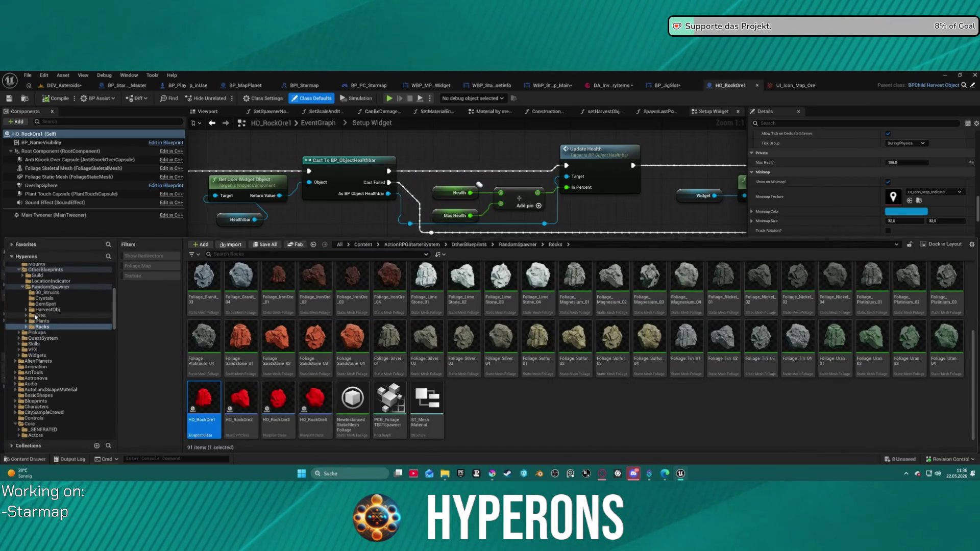
{"action": "left_click", "coordinate": [37, 316]}
{"action": "double_click", "coordinate": [279, 275]}
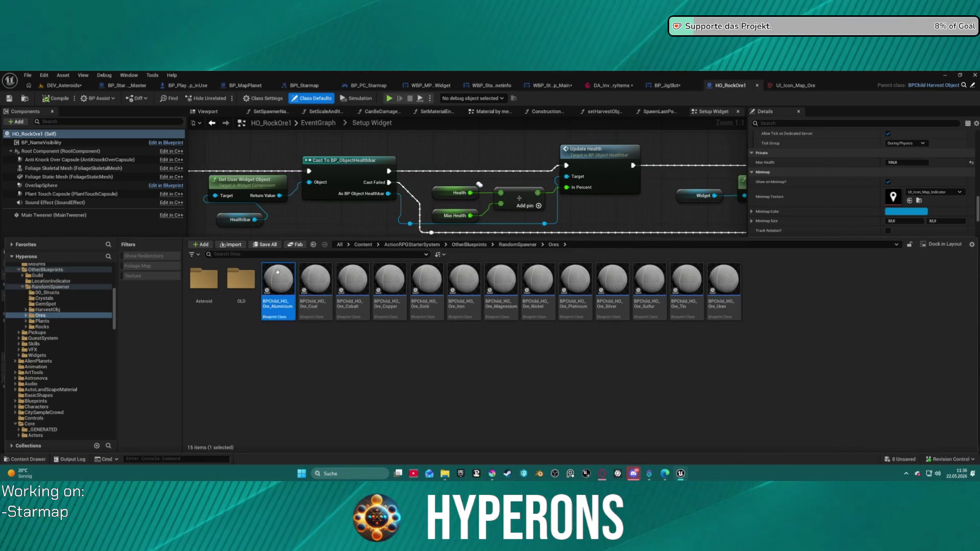
- Check the Aluminium ore's Minimap texture, then browse the Rocks and HarvestObj folders
{"action": "scroll", "coordinate": [459, 308], "scroll_direction": "down", "scroll_amount": 5}
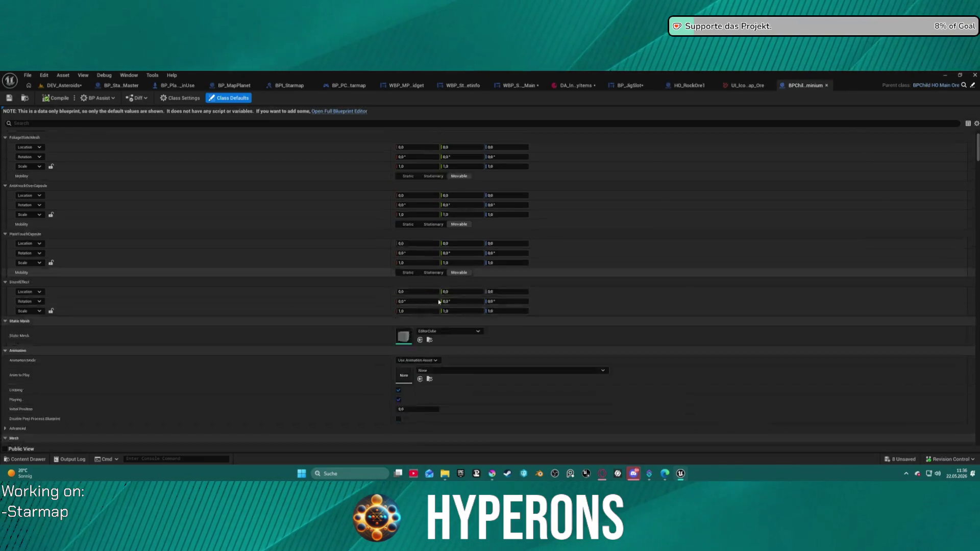
{"action": "scroll", "coordinate": [458, 308], "scroll_direction": "down", "scroll_amount": 10}
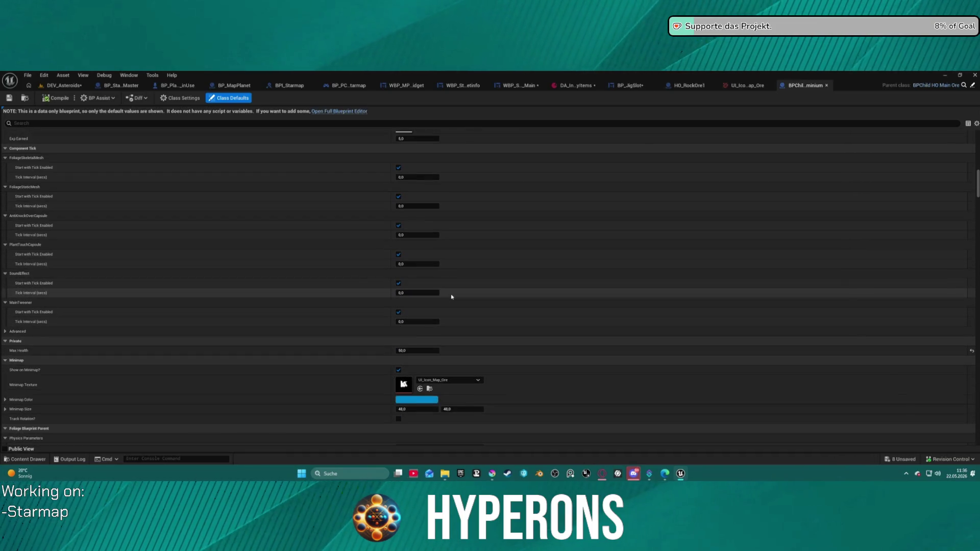
{"action": "key", "text": "ctrl+space"}
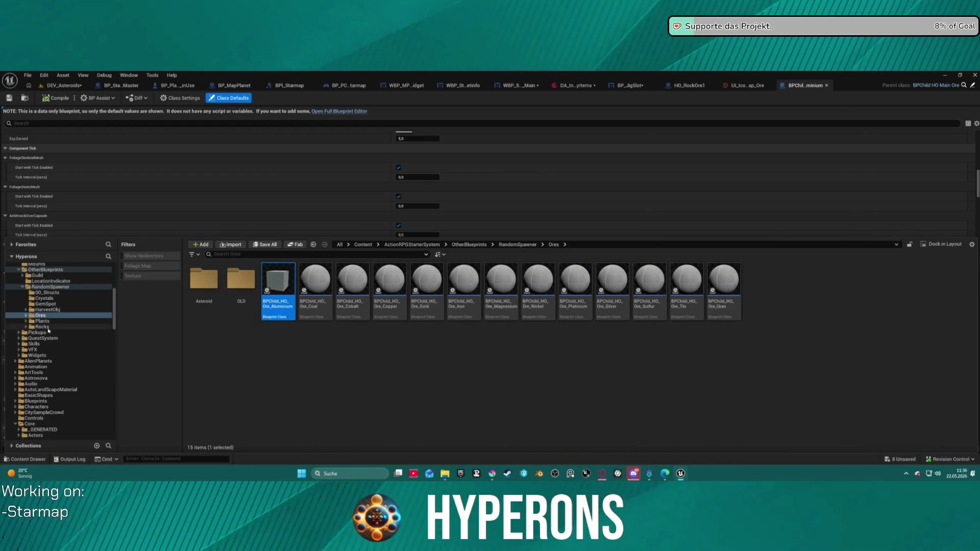
{"action": "left_click", "coordinate": [105, 326]}
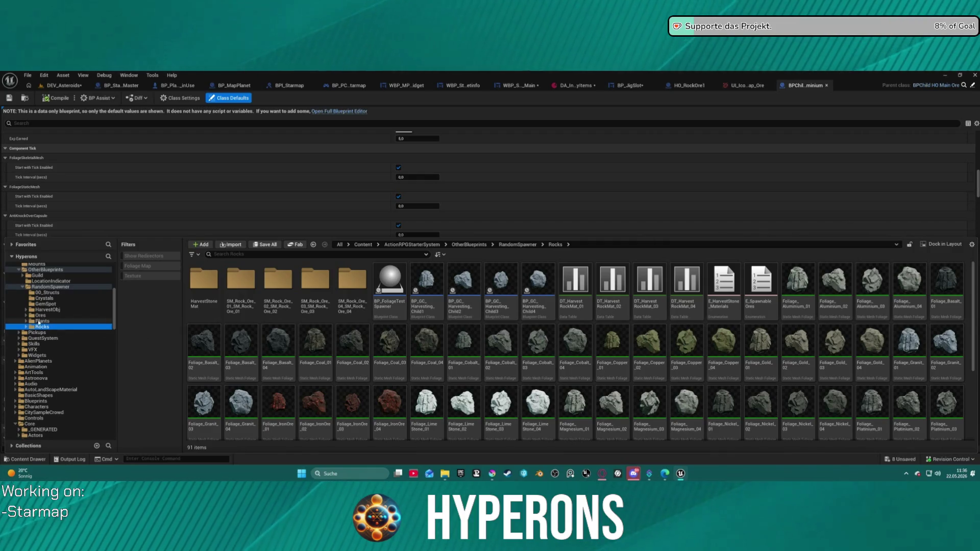
{"action": "left_click", "coordinate": [110, 309]}
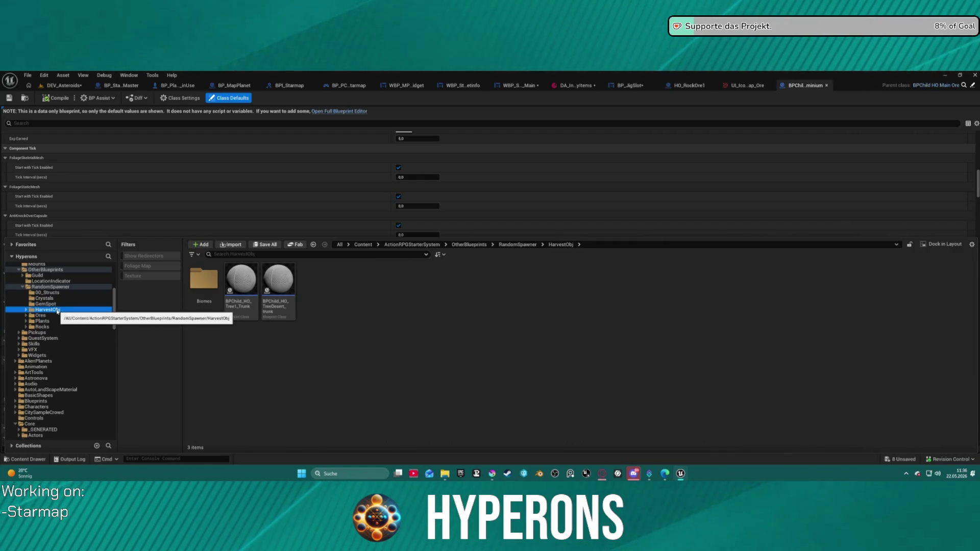
- Open BPChild_HO_Gem01_Amber from GemSpot and check its UI_Icon_Map_Gem minimap texture
{"action": "left_click", "coordinate": [105, 287]}
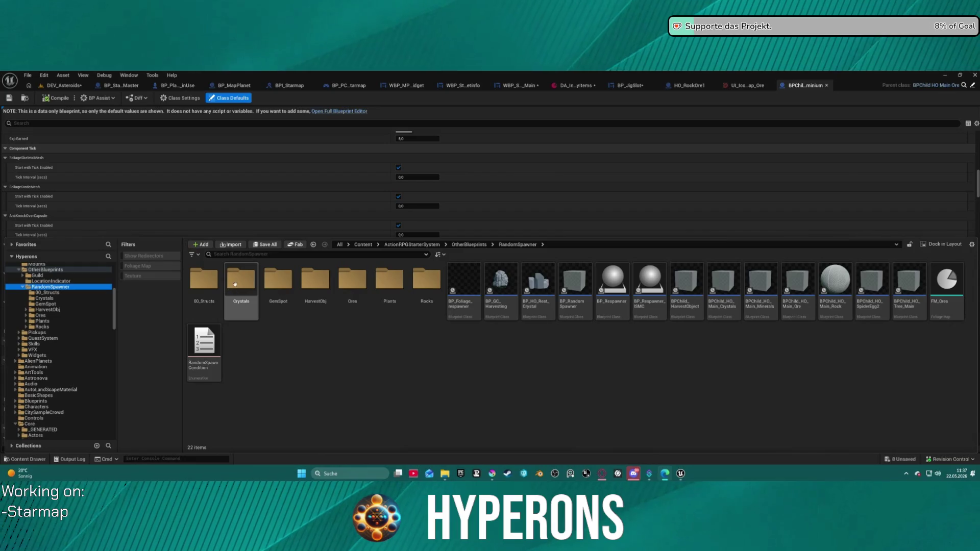
{"action": "double_click", "coordinate": [284, 296]}
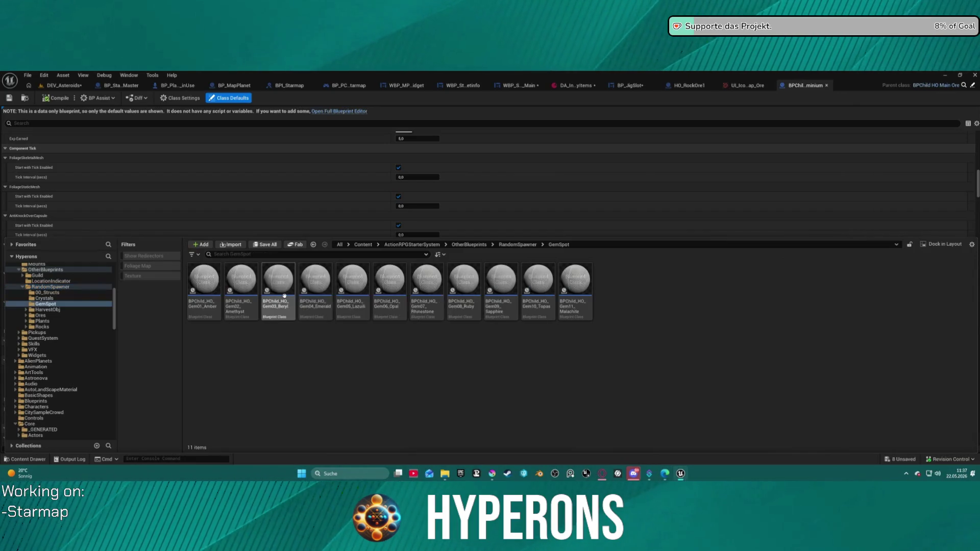
{"action": "double_click", "coordinate": [204, 280]}
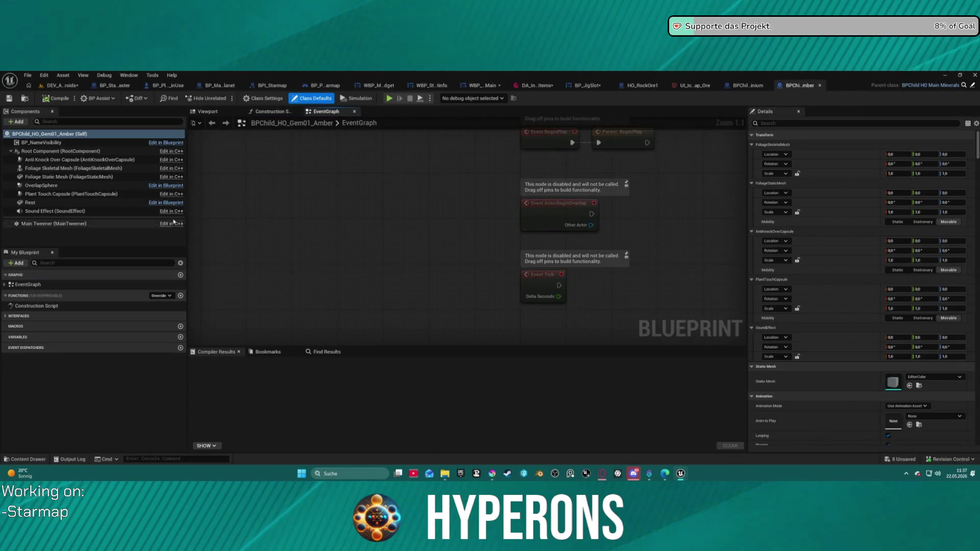
{"action": "scroll", "coordinate": [802, 285], "scroll_direction": "down", "scroll_amount": 10}
{"action": "scroll", "coordinate": [802, 285], "scroll_direction": "down", "scroll_amount": 15}
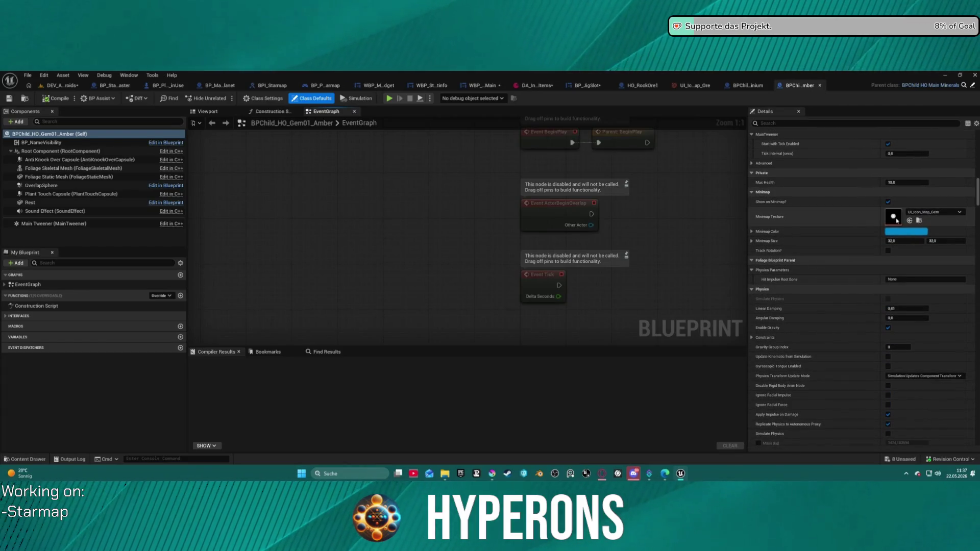
- Return to the RandomSpawner folder's 22 items and select BPChild_HO_Main_Rock
{"action": "key", "text": "ctrl+space"}
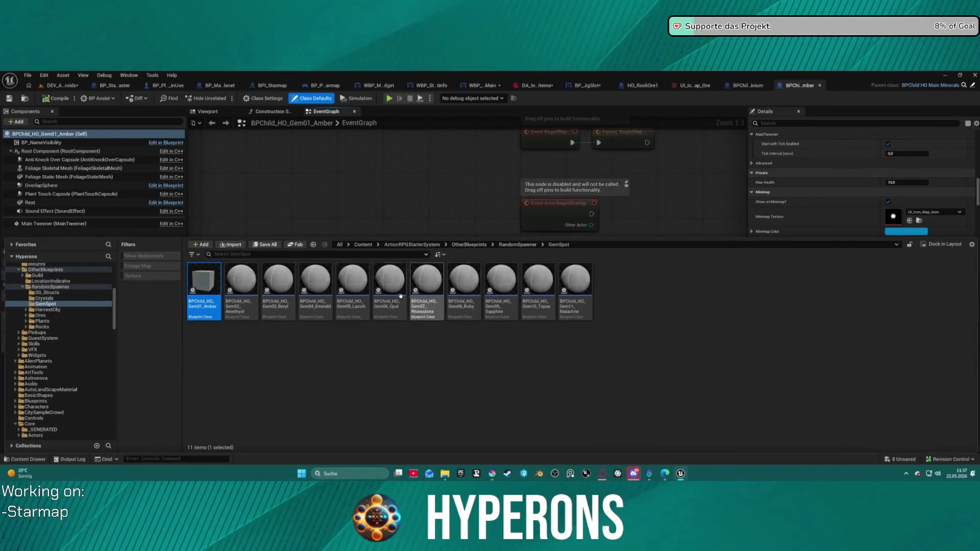
{"action": "left_click", "coordinate": [62, 310]}
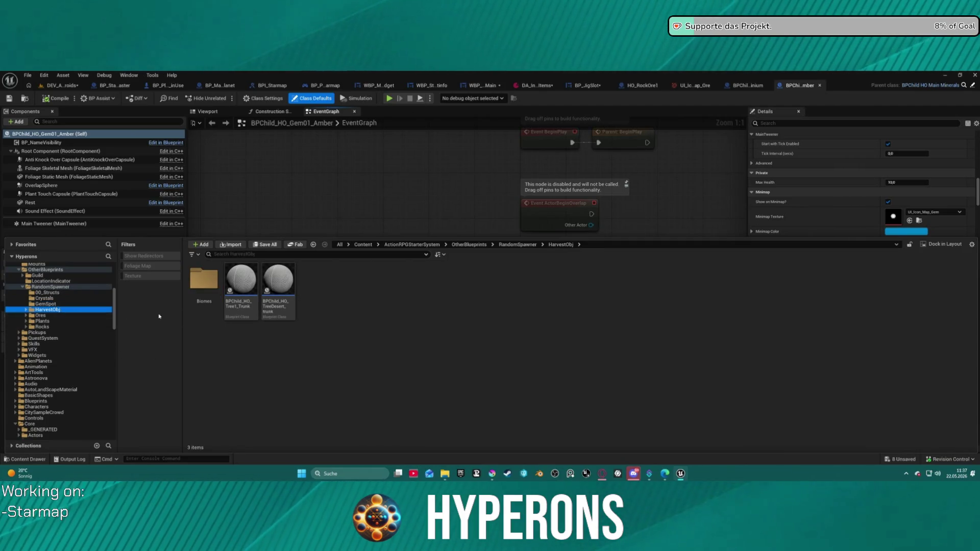
{"action": "left_click", "coordinate": [47, 288]}
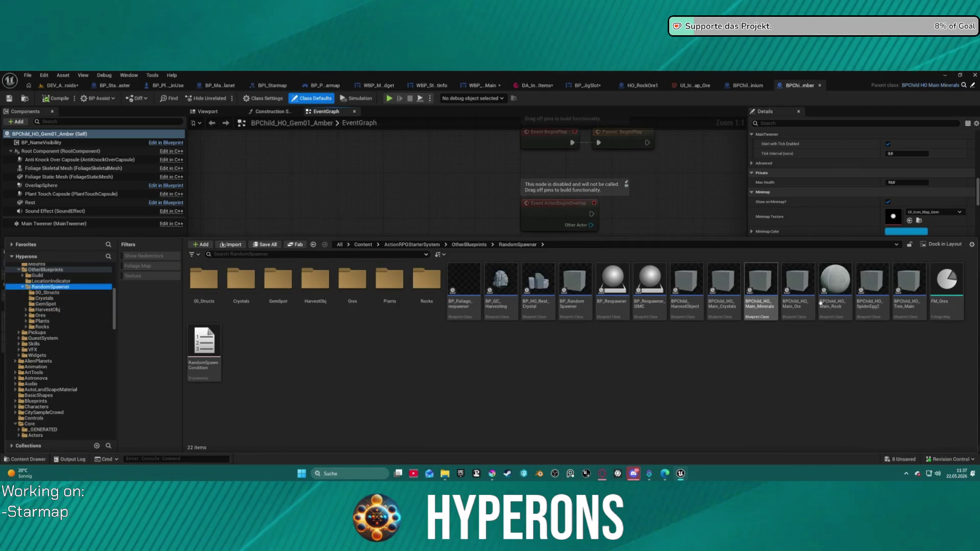
{"action": "left_click", "coordinate": [835, 283]}
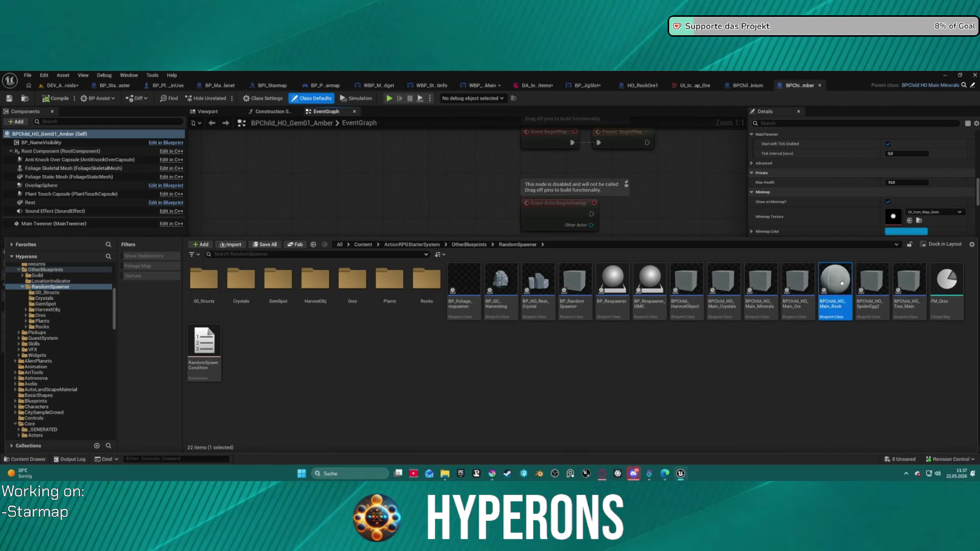
- Open BPChild_HO_Main_Rock, confirm its Minimap texture is empty, and return to DEV_Asteroids
{"action": "key", "text": "Return"}
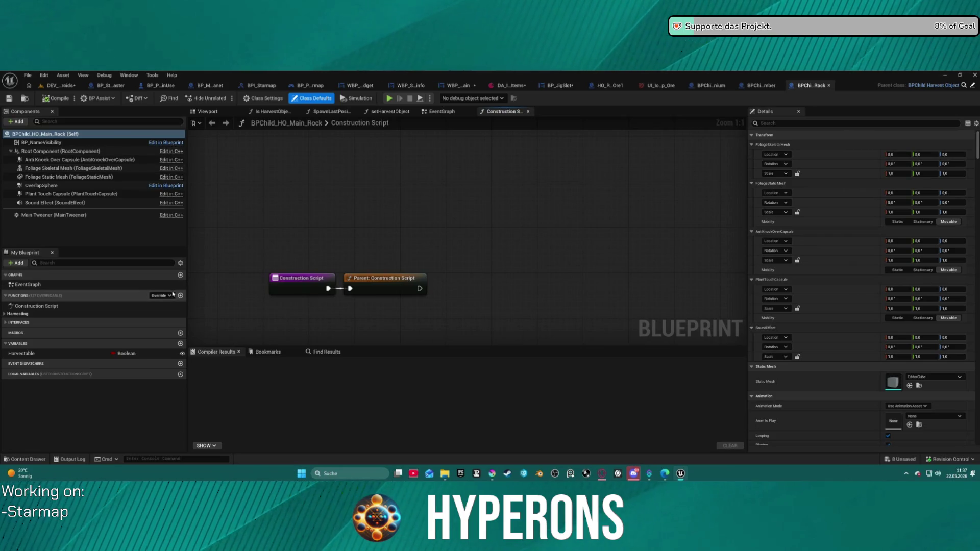
{"action": "scroll", "coordinate": [921, 226], "scroll_direction": "down", "scroll_amount": 10}
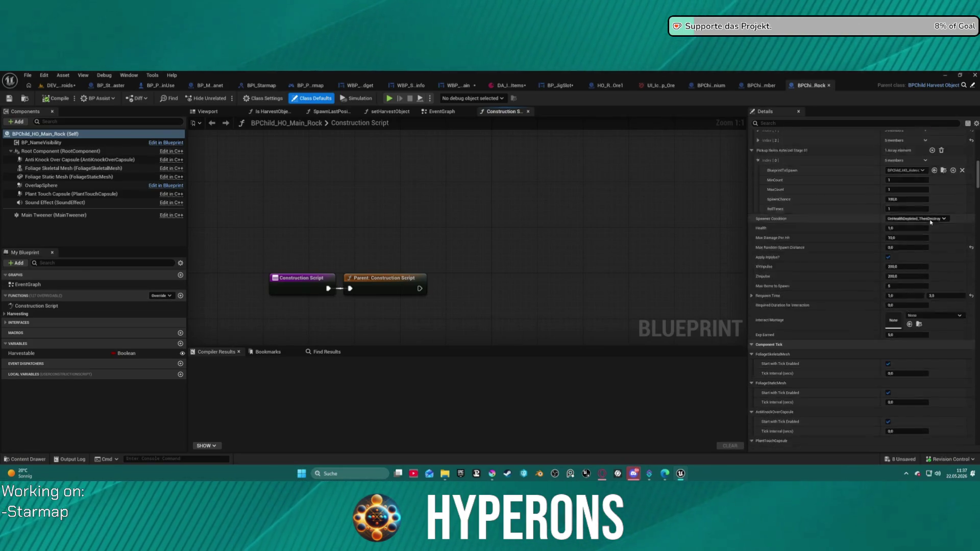
{"action": "scroll", "coordinate": [913, 219], "scroll_direction": "down", "scroll_amount": 15}
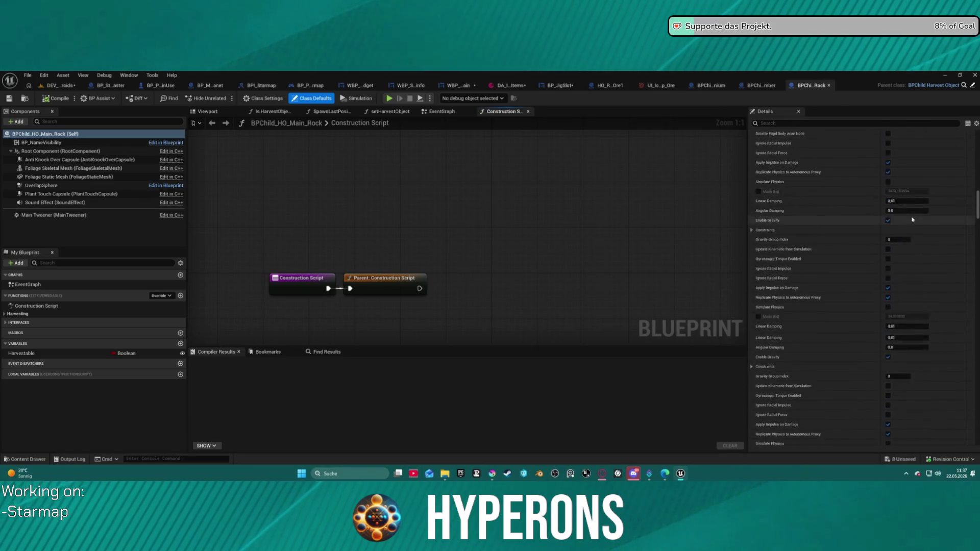
{"action": "scroll", "coordinate": [909, 211], "scroll_direction": "up", "scroll_amount": 4}
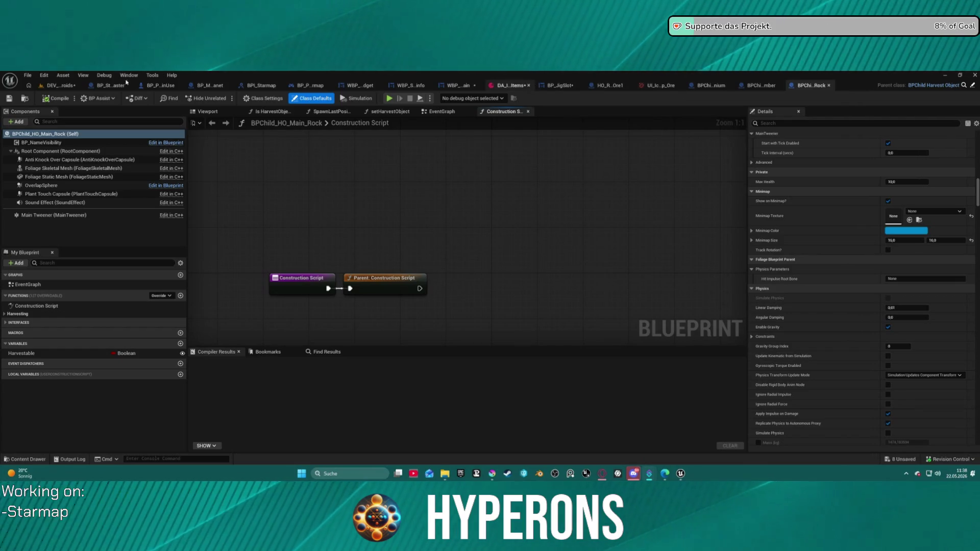
{"action": "left_click", "coordinate": [61, 85]}
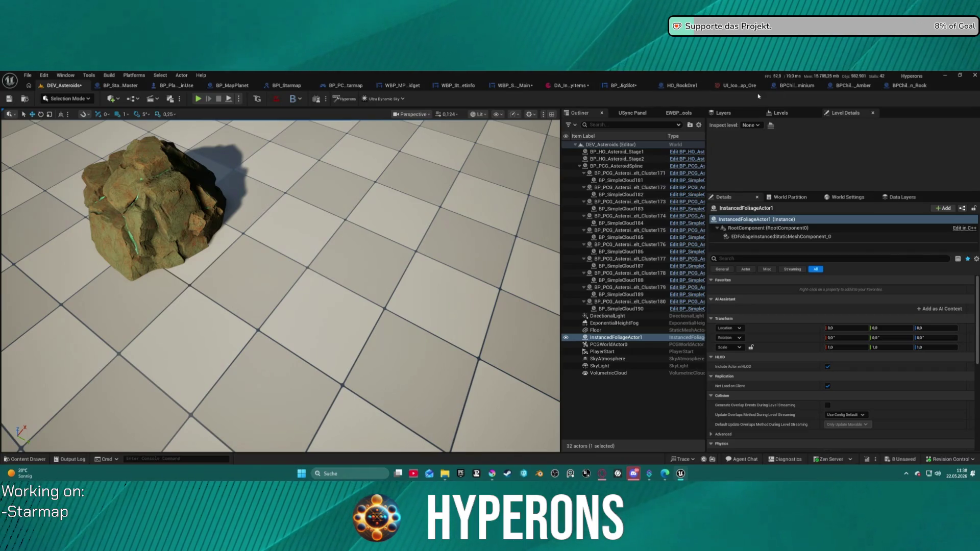
- Close the Amber, Main_Rock, Aluminium and ore map icon tabs
{"action": "left_click", "coordinate": [910, 86]}
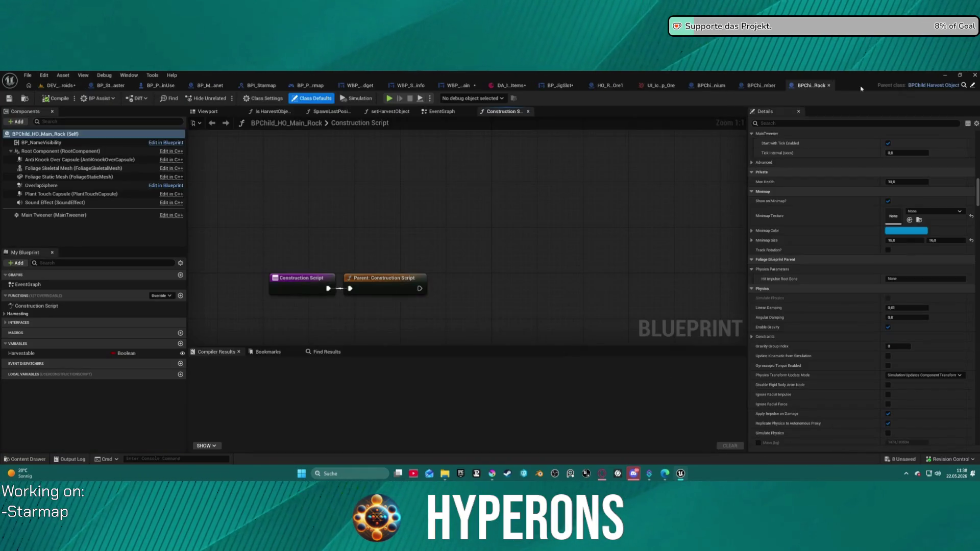
{"action": "left_click", "coordinate": [763, 86]}
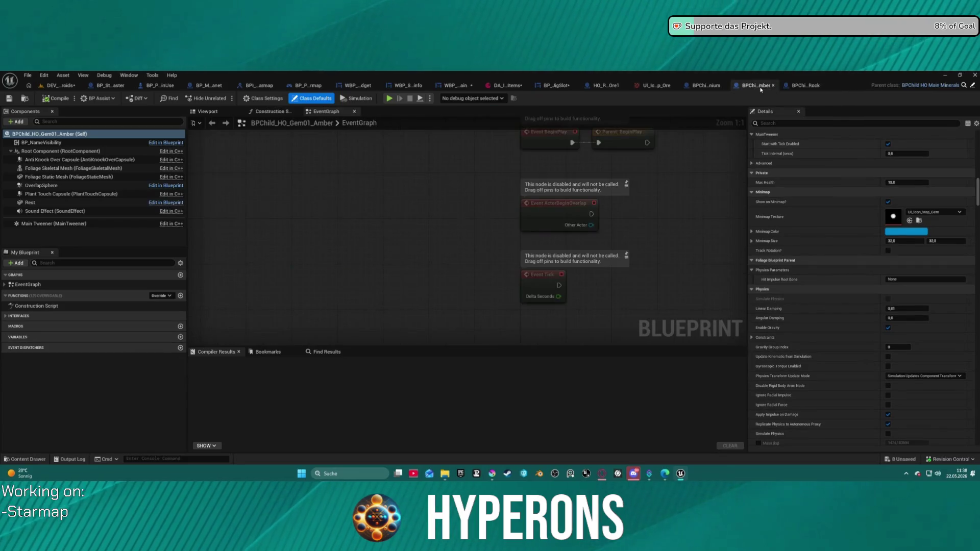
{"action": "scroll", "coordinate": [366, 270], "scroll_direction": "down", "scroll_amount": 12}
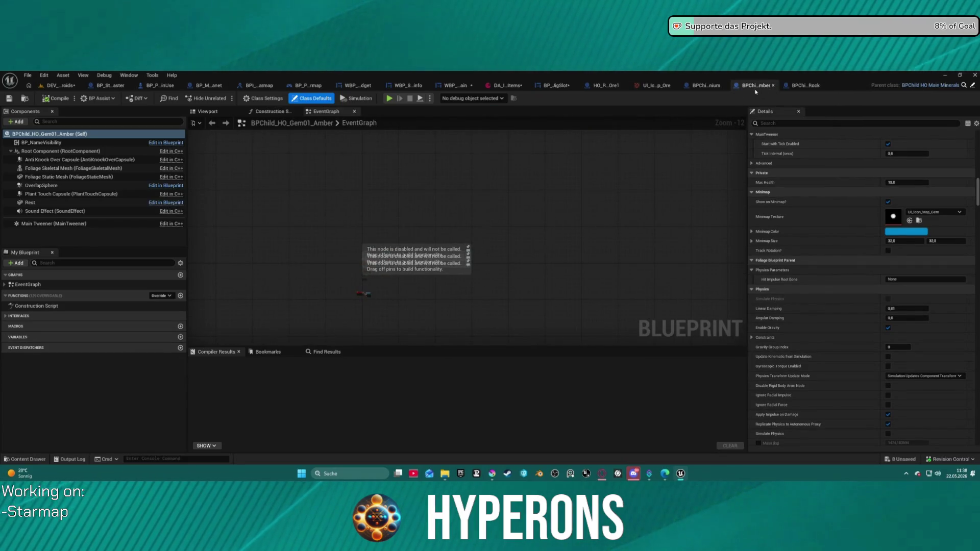
{"action": "middle_click", "coordinate": [764, 86]}
{"action": "middle_click", "coordinate": [808, 86]}
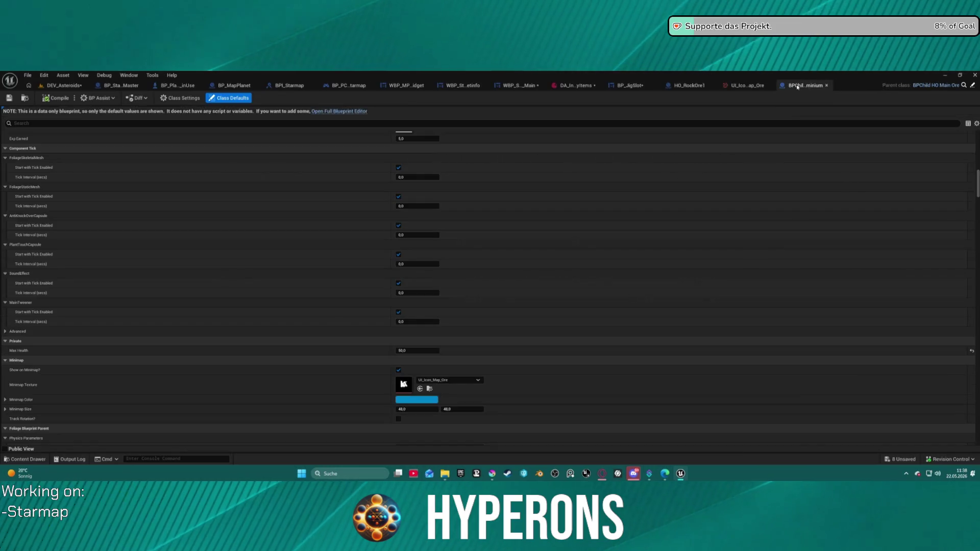
{"action": "middle_click", "coordinate": [808, 87]}
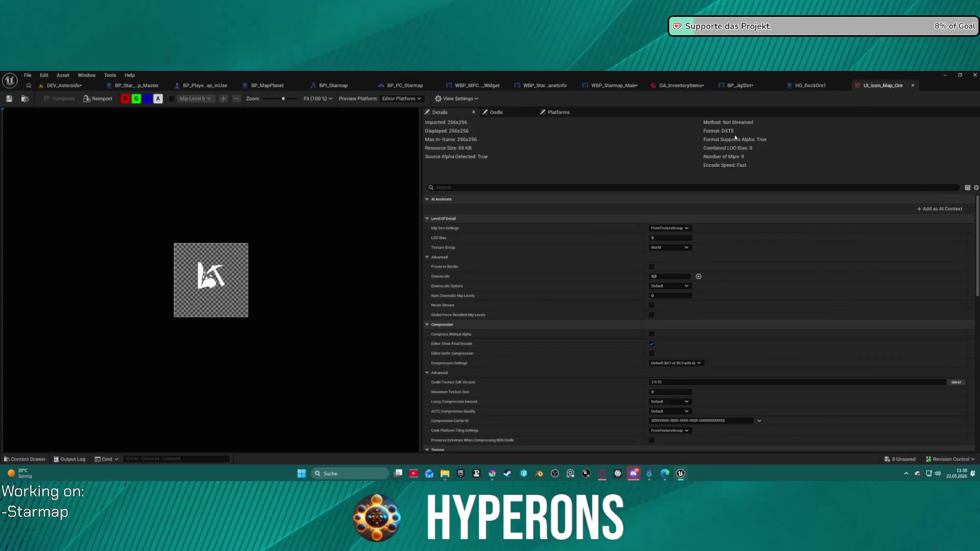
{"action": "middle_click", "coordinate": [883, 86]}
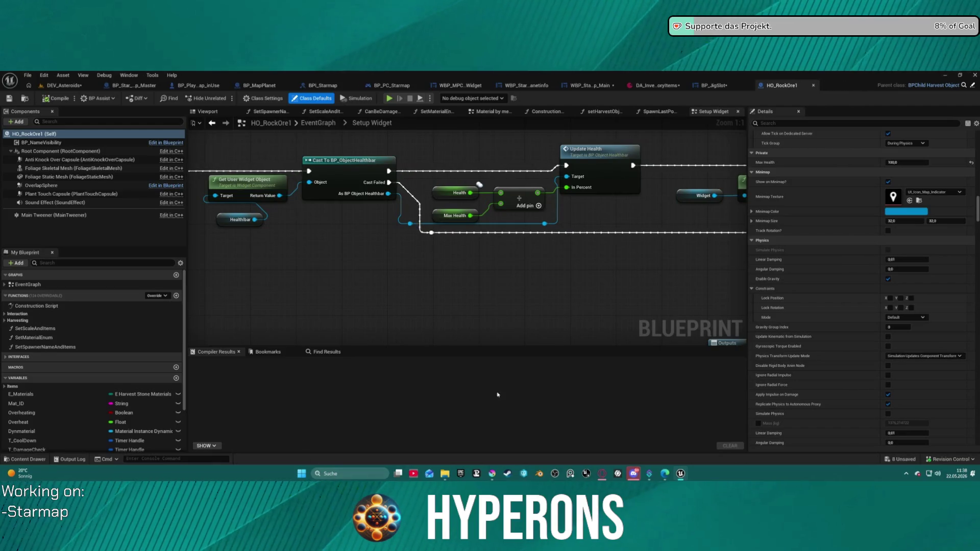
- Compare against the Fe icon in Krita, then return to Unreal Engine
{"action": "left_click", "coordinate": [62, 85]}
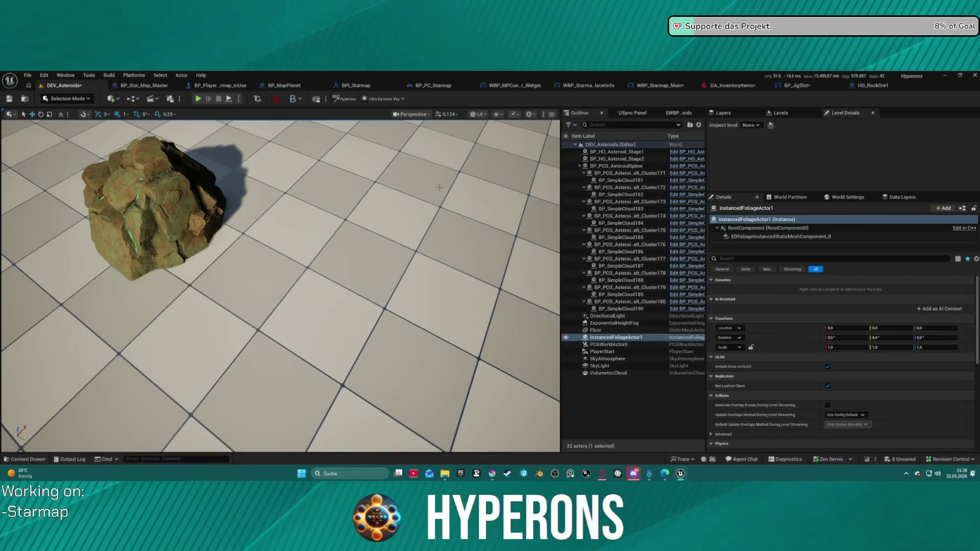
{"action": "left_click", "coordinate": [492, 474]}
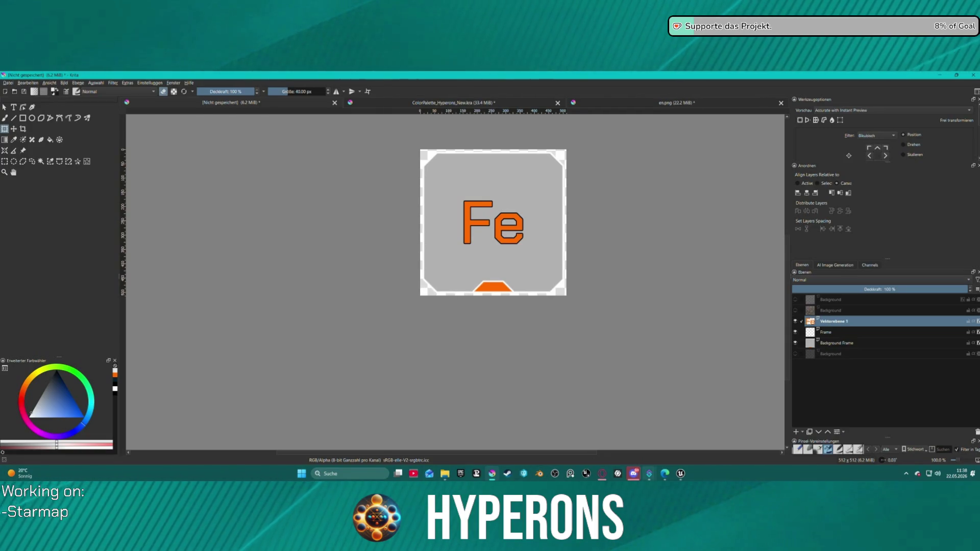
{"action": "key", "text": "alt+Tab"}
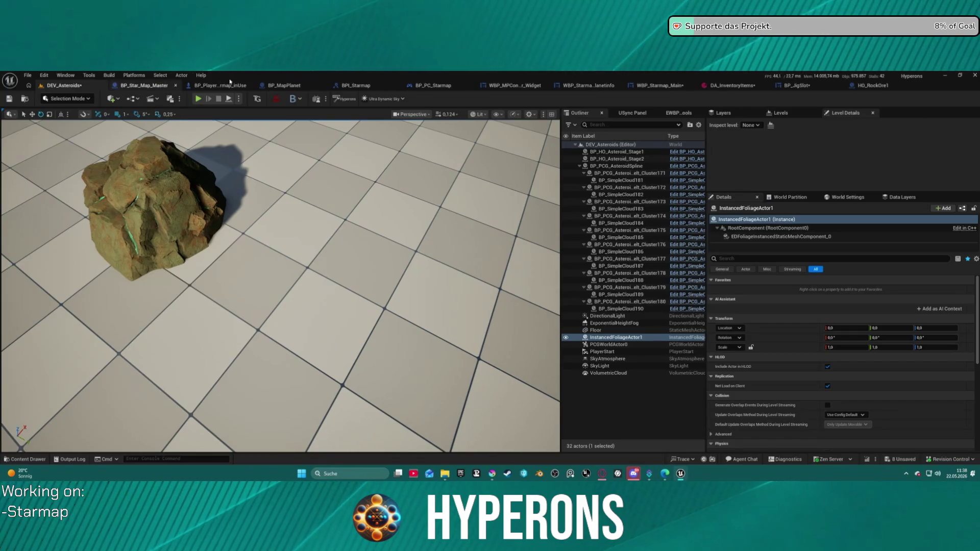
- Close the MPC widget asset and bring up the WBP_Starmap_Main widget layout
{"action": "left_click", "coordinate": [284, 86]}
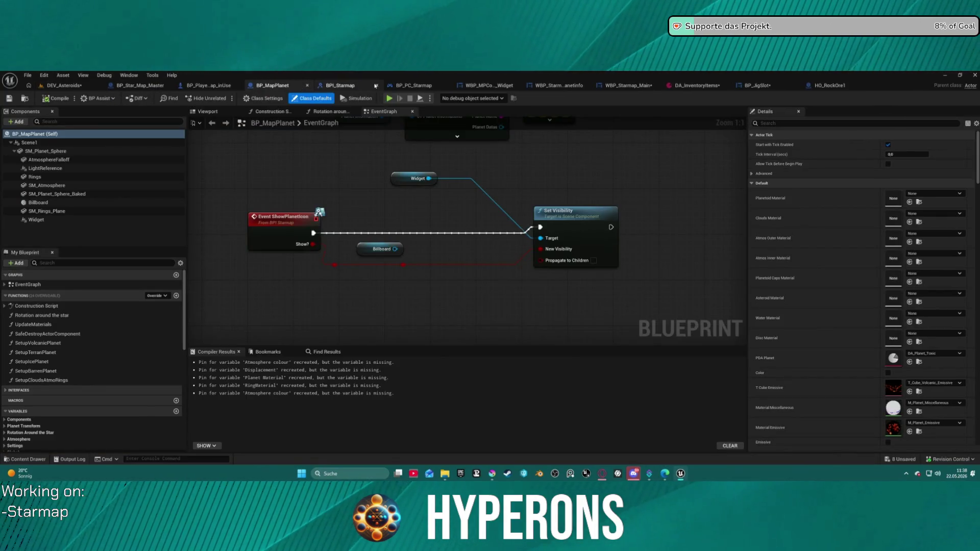
{"action": "left_click", "coordinate": [560, 85]}
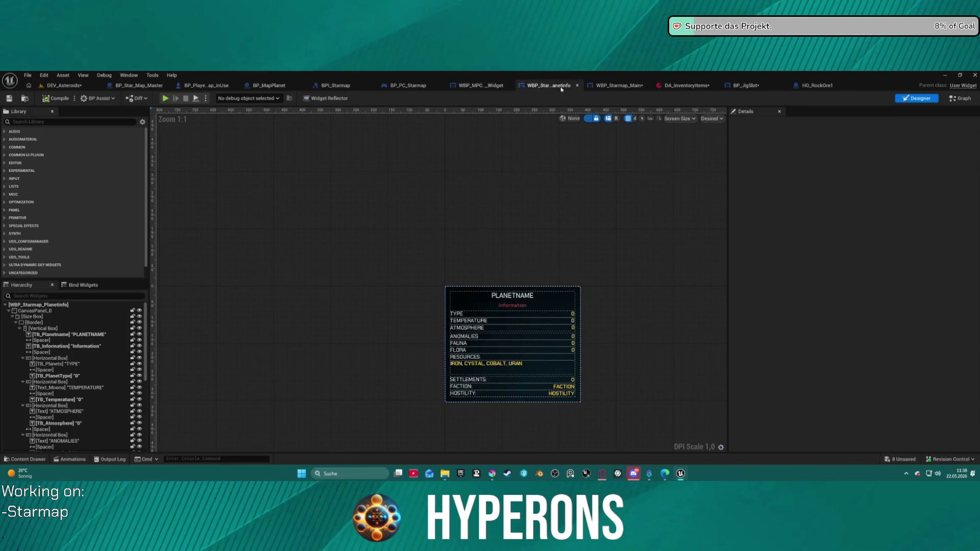
{"action": "left_click", "coordinate": [507, 85]}
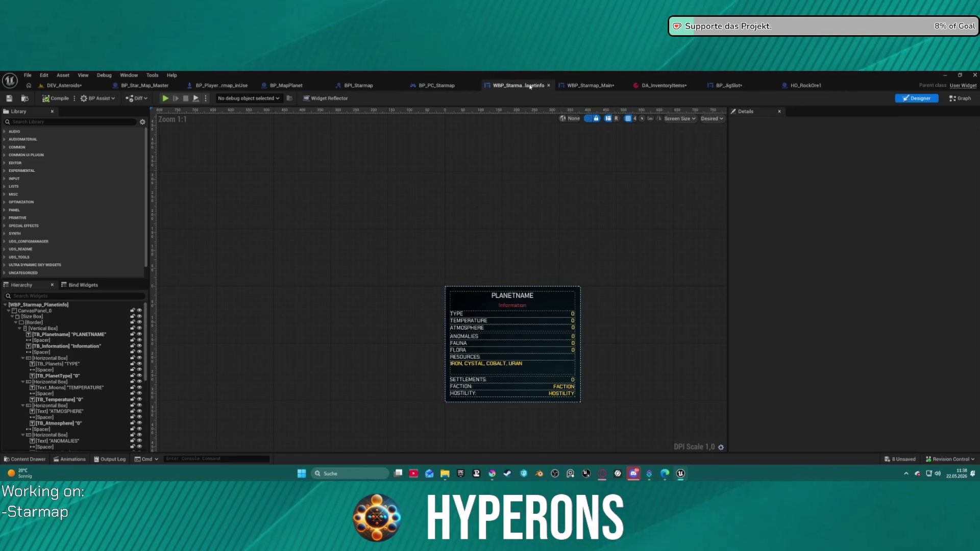
{"action": "left_click", "coordinate": [589, 86]}
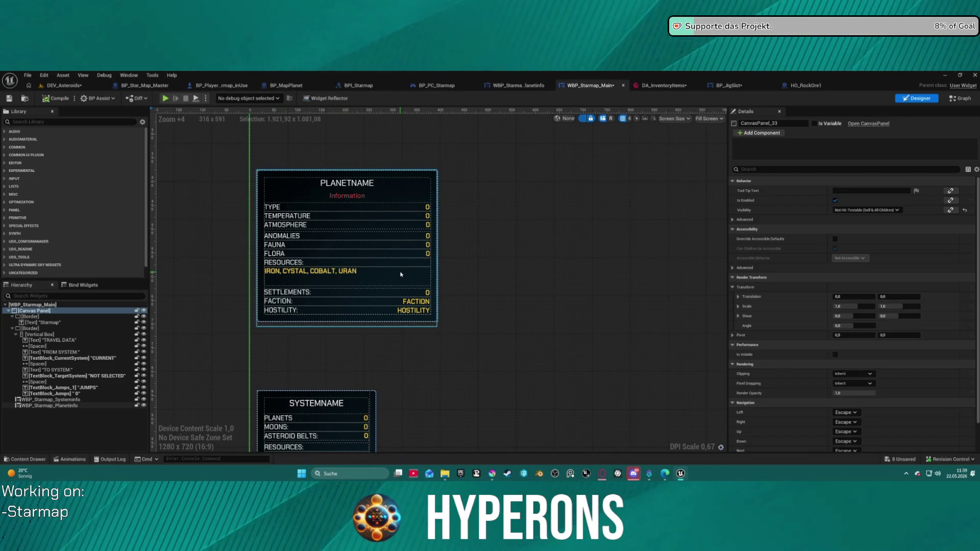
- Select the Planetinfo panel and expand, then collapse, its Current System Information details
{"action": "left_click", "coordinate": [333, 280]}
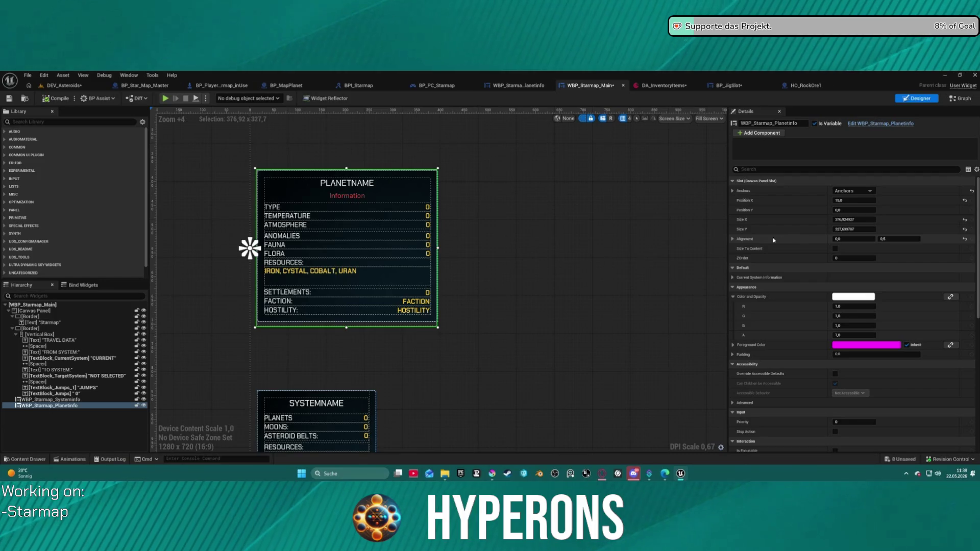
{"action": "left_click", "coordinate": [733, 277]}
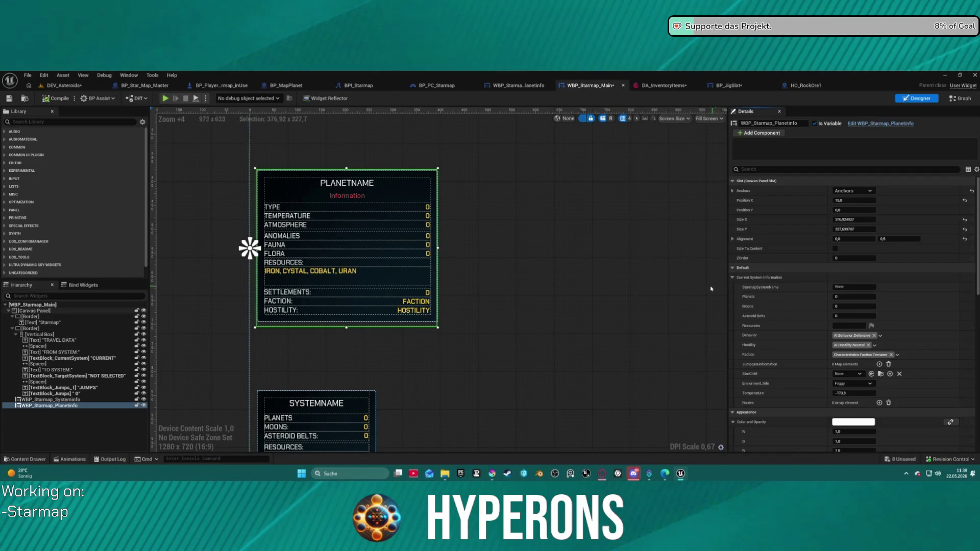
{"action": "left_click", "coordinate": [733, 277]}
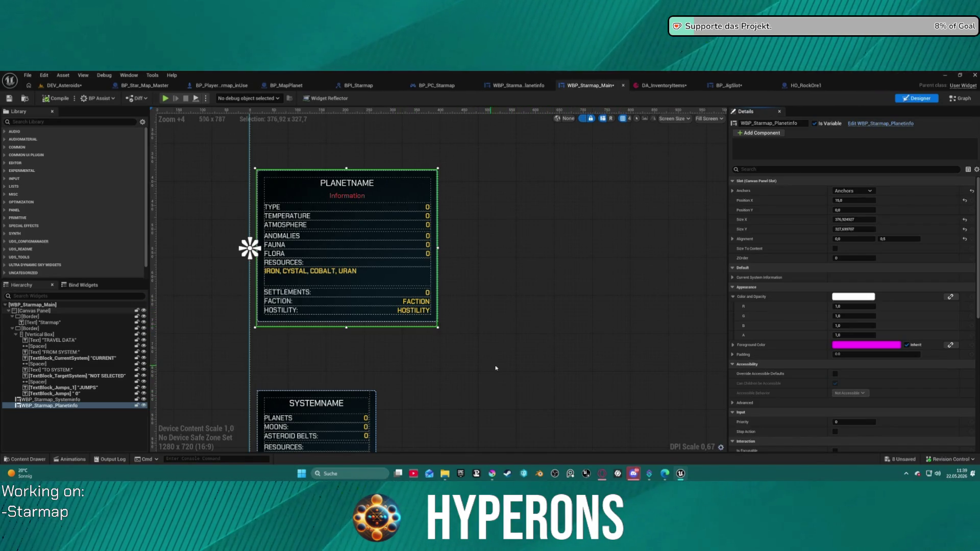
- Zoom the Starmap layout canvas, then return to the Fe resource icon in Krita
{"action": "scroll", "coordinate": [529, 362], "scroll_direction": "down", "scroll_amount": 5}
{"action": "scroll", "coordinate": [442, 359], "scroll_direction": "up", "scroll_amount": 5}
{"action": "scroll", "coordinate": [443, 359], "scroll_direction": "up", "scroll_amount": 5}
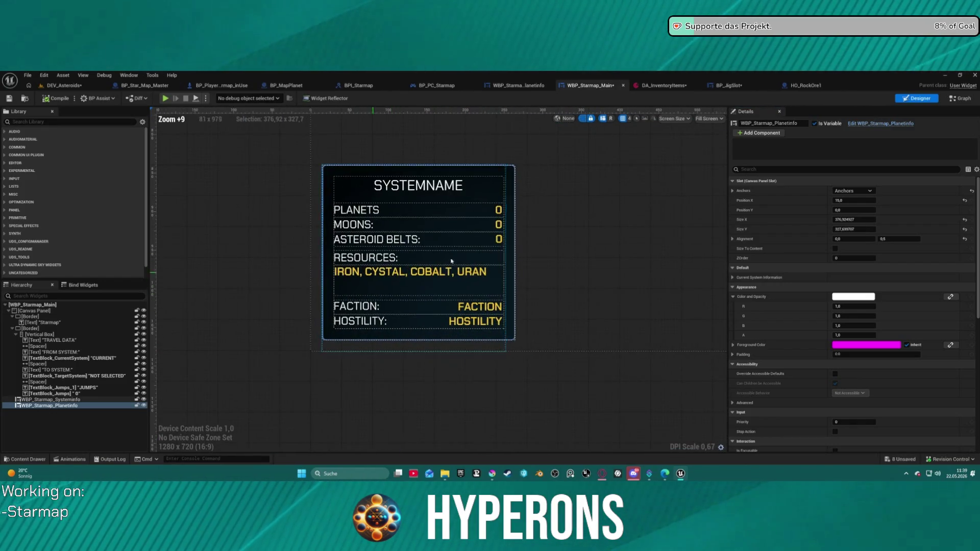
{"action": "scroll", "coordinate": [556, 246], "scroll_direction": "down", "scroll_amount": 15}
{"action": "scroll", "coordinate": [491, 286], "scroll_direction": "up", "scroll_amount": 12}
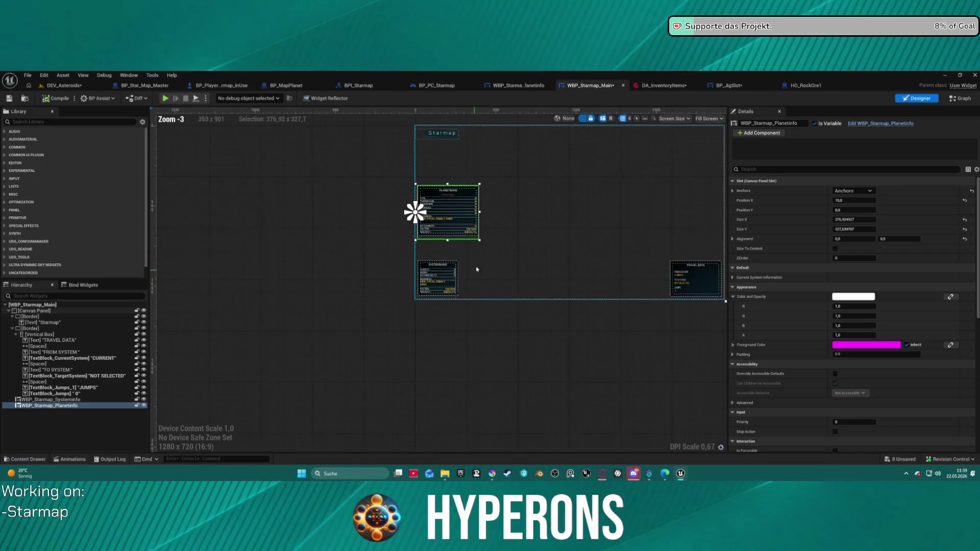
{"action": "mouse_move", "coordinate": [682, 475]}
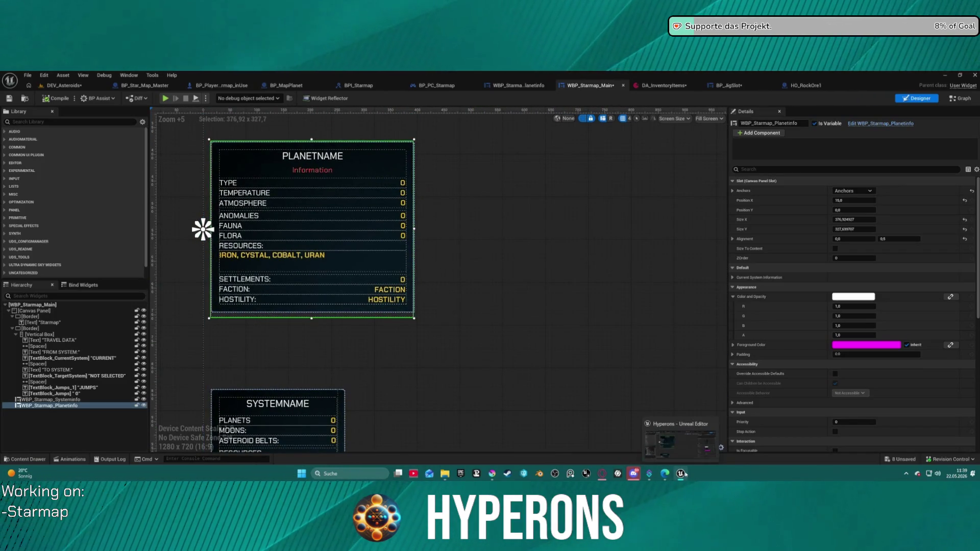
{"action": "mouse_move", "coordinate": [602, 474]}
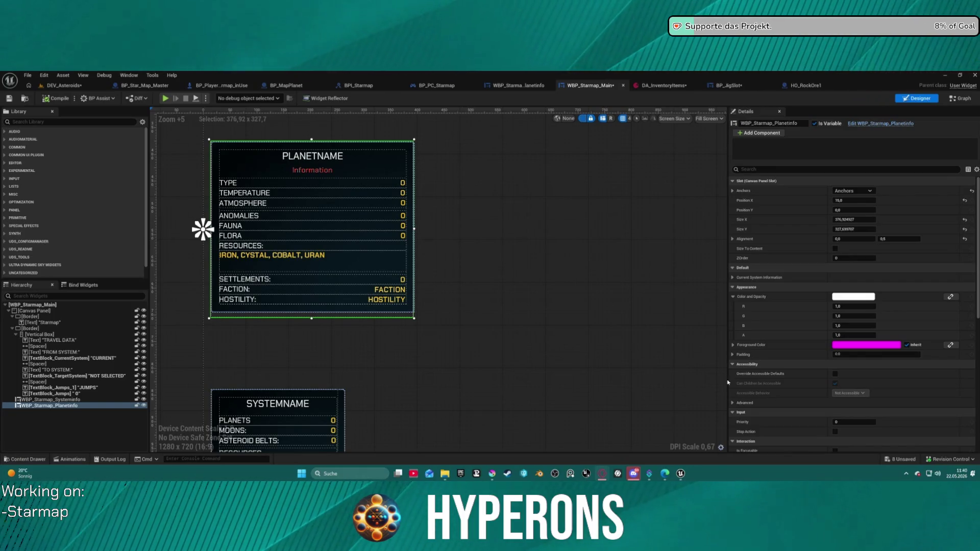
{"action": "key", "text": "alt+Tab"}
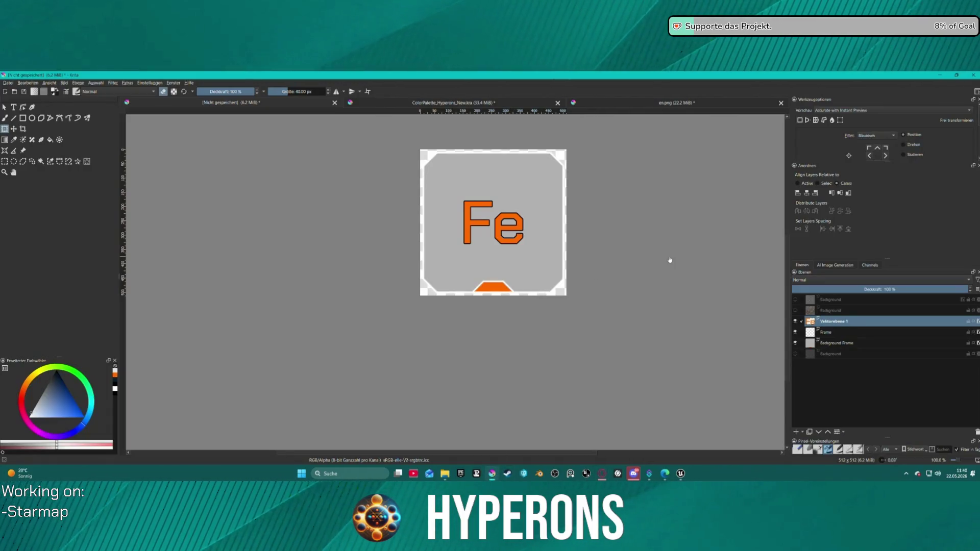
{"action": "scroll", "coordinate": [604, 224], "scroll_direction": "up", "scroll_amount": 2}
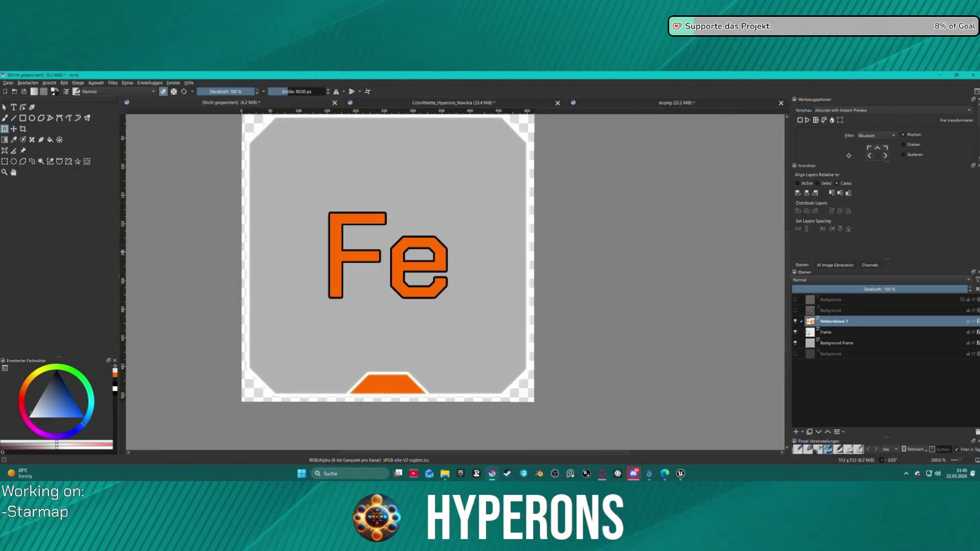
{"action": "left_click", "coordinate": [795, 321]}
{"action": "left_click", "coordinate": [795, 321]}
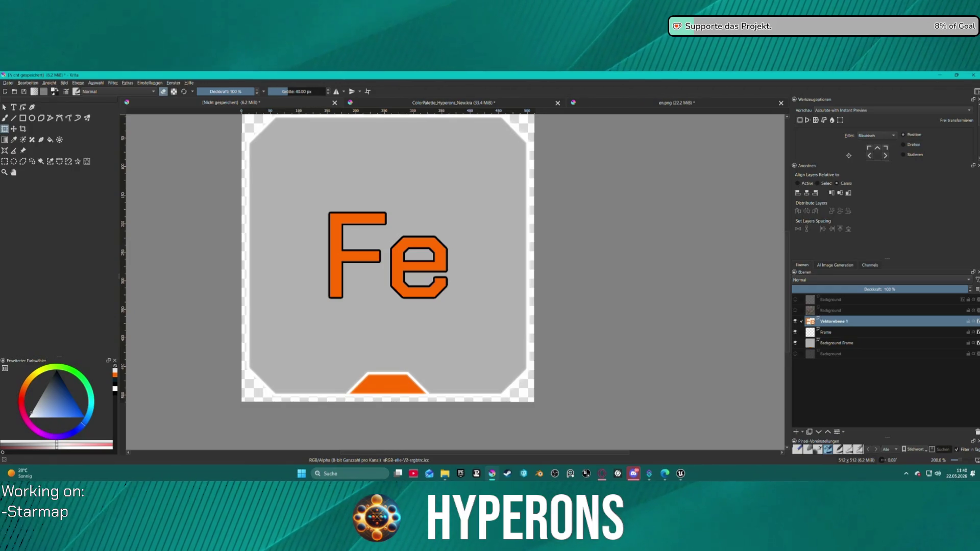
{"action": "key", "text": "alt+Tab"}
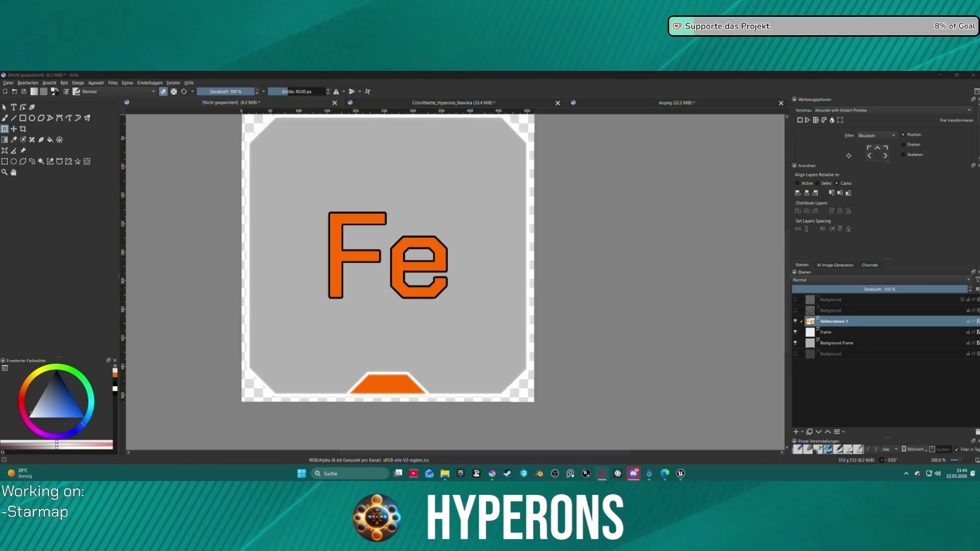
{"action": "key", "text": "alt+Tab"}
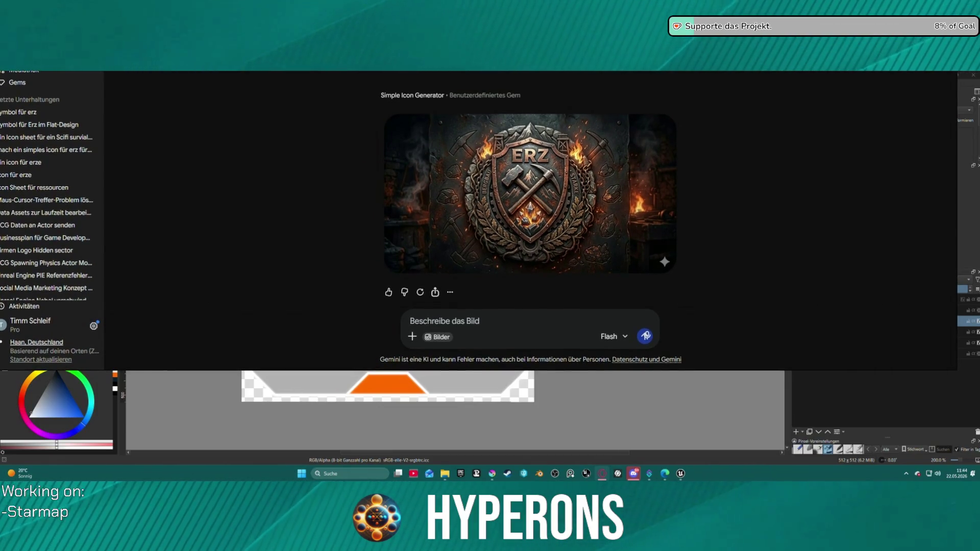
{"action": "key", "text": "alt+Tab"}
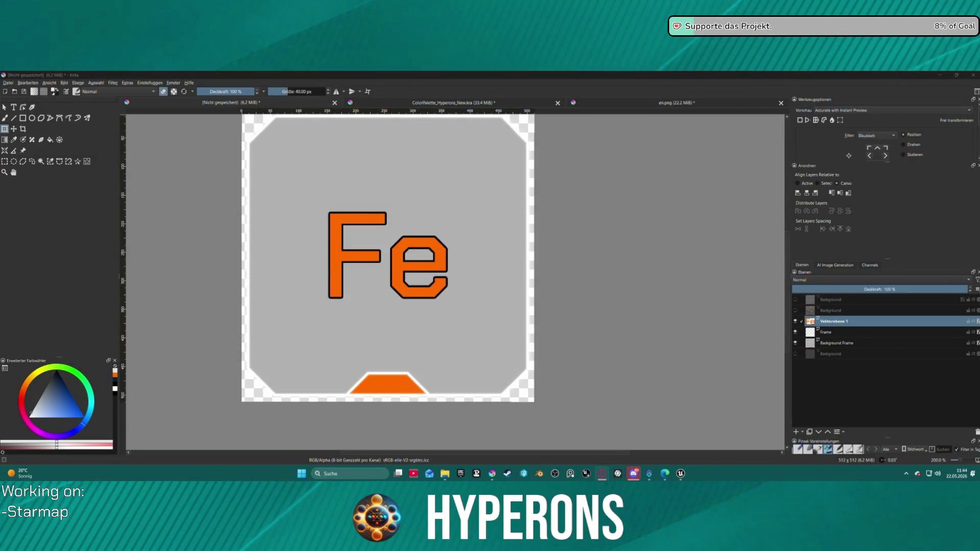